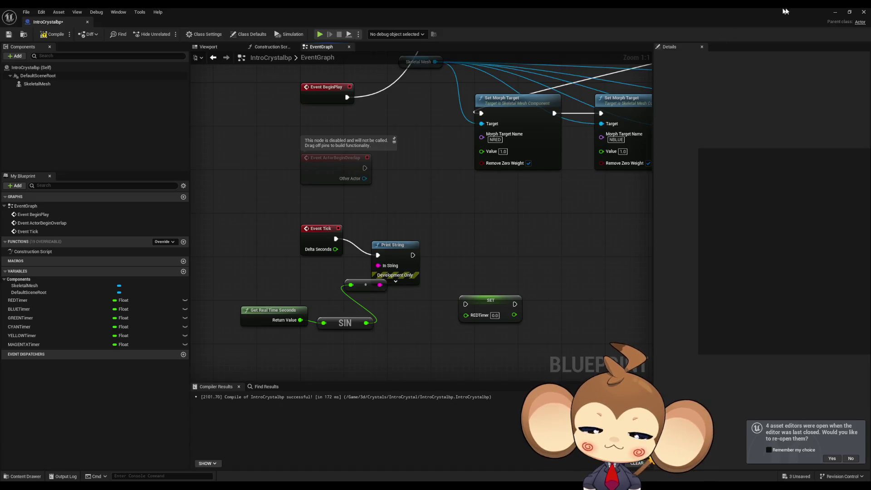
Test-play the level in the editor, then stop the session
left_click(835, 12)
left_click(169, 34)
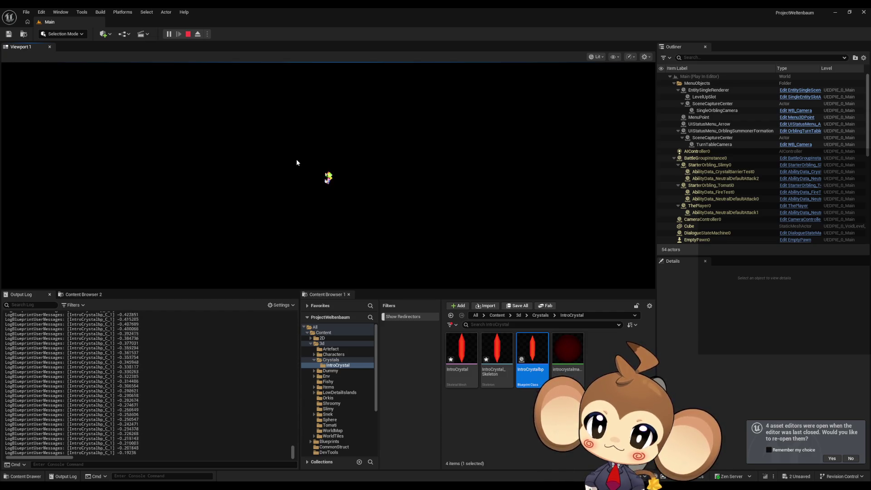
left_click(189, 33)
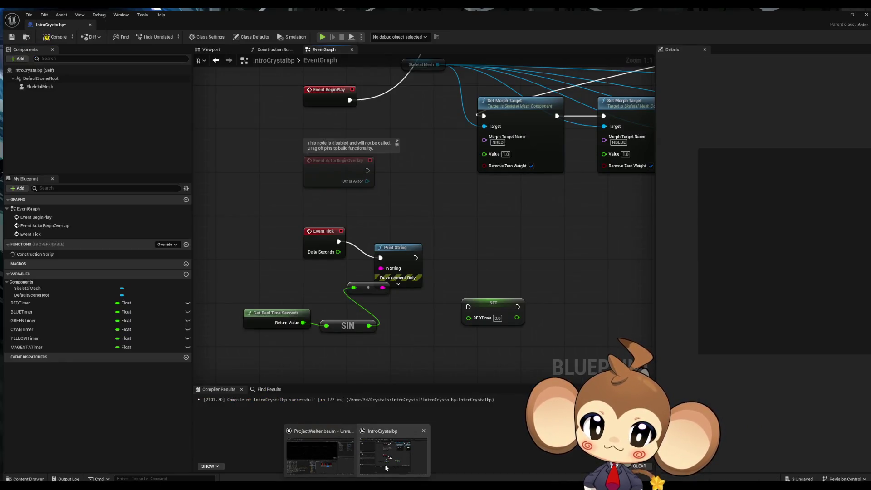
Move the Get Real Time Seconds and SIN nodes, then feed SIN into a divide-by-2.0 node
left_click(385, 464)
mouse_move(262, 299)
left_mouse_down()
mouse_move(336, 337)
mouse_move(325, 339)
mouse_move(356, 343)
left_mouse_up()
left_click(345, 339)
type("/")
key("Return")
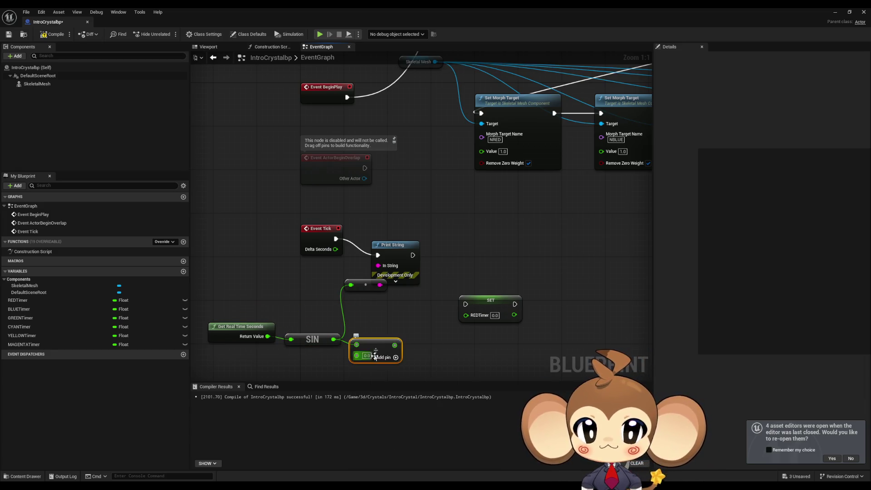
left_click(367, 356)
type("2")
Add 0.5 to the divided value, wire the result into Print String, and play the level
left_click_drag(395, 345, 428, 349)
type("+")
key("Return")
left_click(432, 366)
type("0.5")
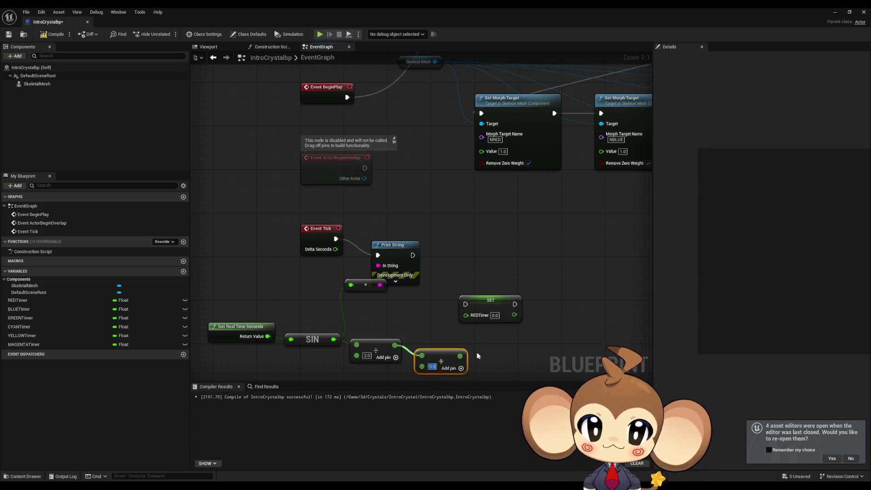
mouse_move(460, 355)
left_mouse_down()
mouse_move(342, 290)
mouse_move(350, 285)
left_mouse_up()
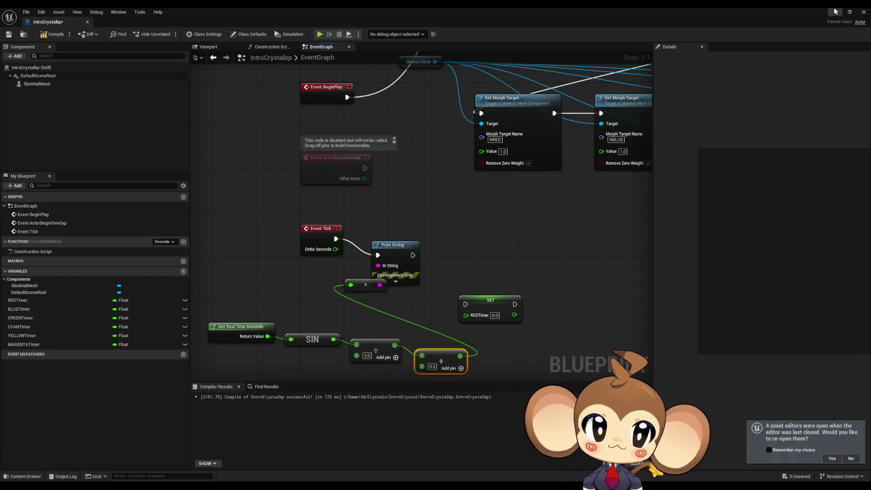
left_click(834, 12)
left_click(169, 34)
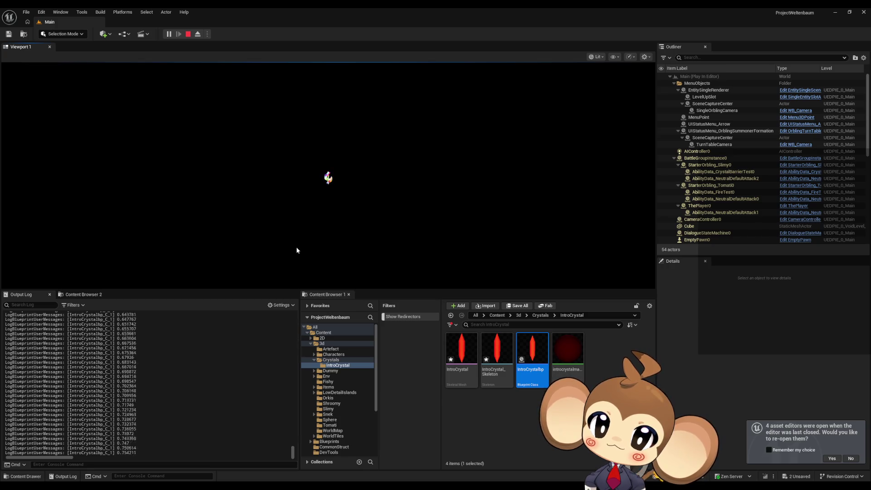
Stop play and pan the IntroCrystalbp graph to bring the node chain into view
left_click(187, 34)
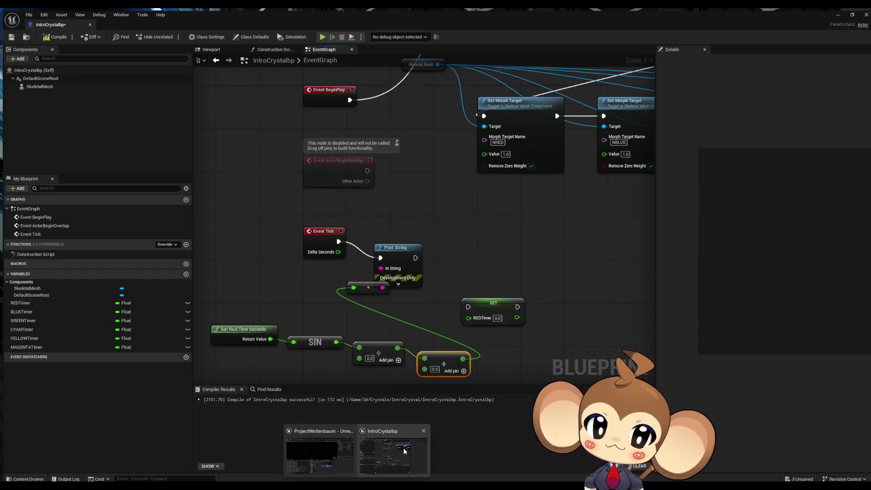
left_click(404, 452)
left_click_drag(430, 356, 419, 347)
mouse_move(331, 325)
left_mouse_down()
mouse_move(378, 312)
mouse_move(359, 327)
mouse_move(367, 322)
left_mouse_up()
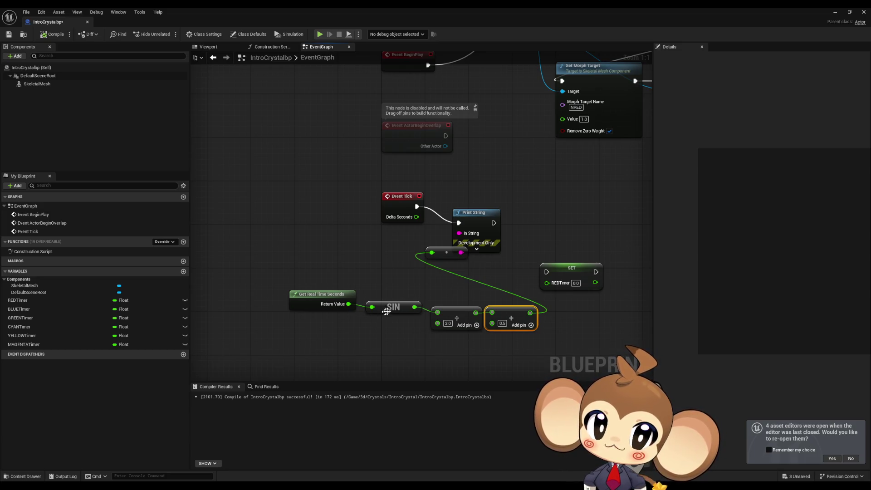
mouse_move(473, 222)
left_mouse_down()
mouse_move(313, 239)
mouse_move(353, 218)
left_mouse_up()
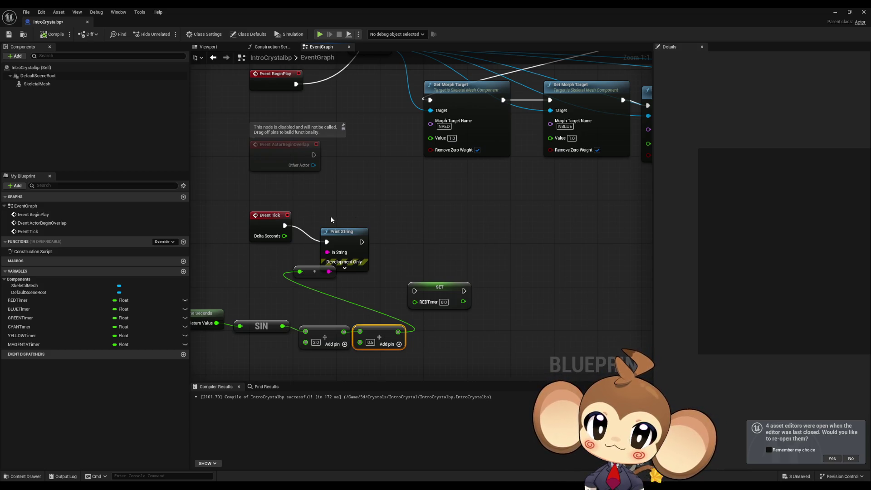
Delete Print String and its conversion node, then move the SET node up-left
left_click_drag(327, 214, 358, 277)
key("Delete")
left_click_drag(434, 290, 364, 226)
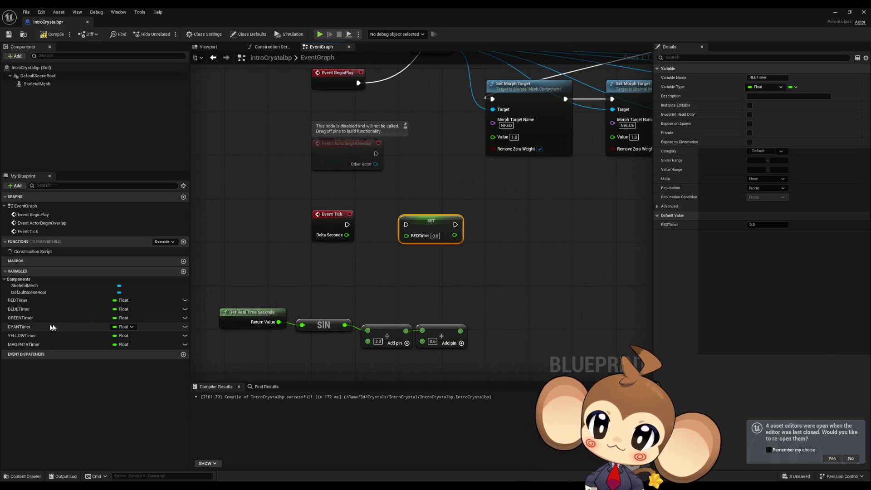
Rename the REDTimer variable to REDOscillation
left_click(35, 300)
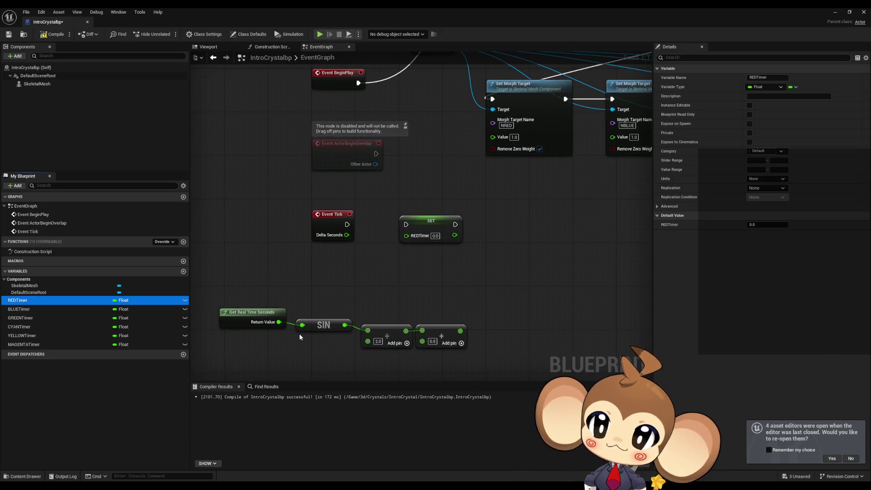
key("F2")
key("BackSpace")
key("BackSpace")
key("BackSpace")
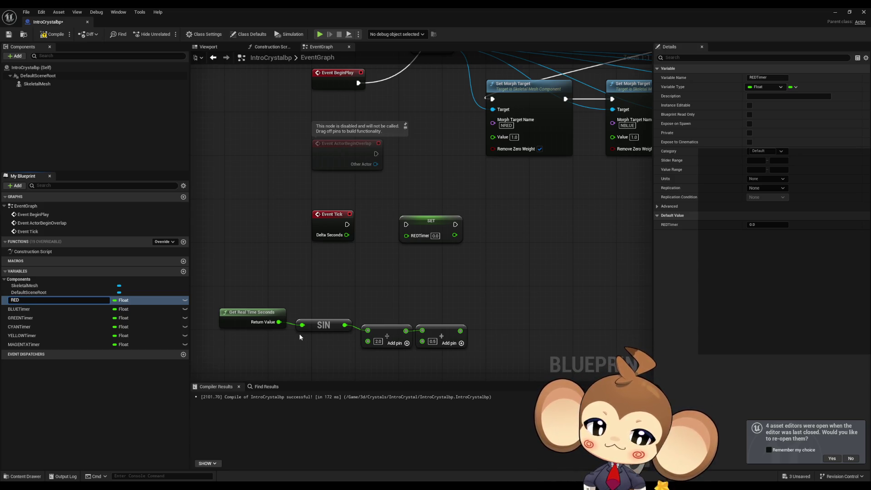
type("Occi")
type("lus")
key("BackSpace")
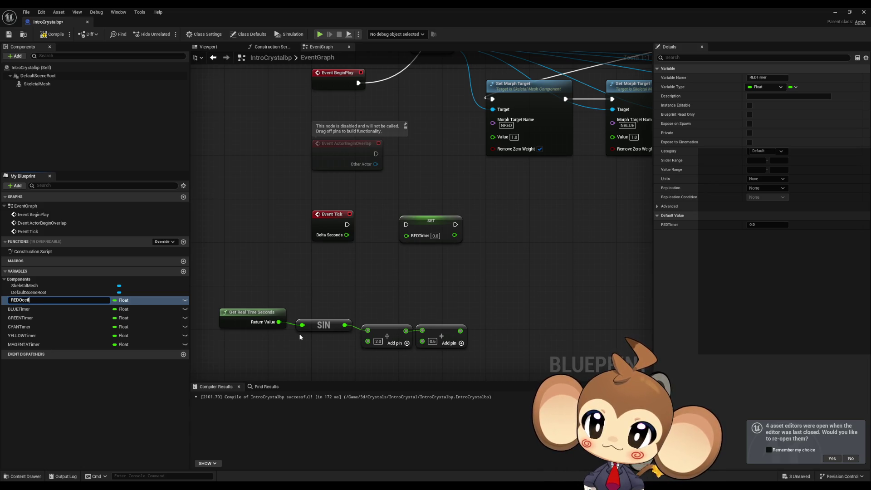
type("ion")
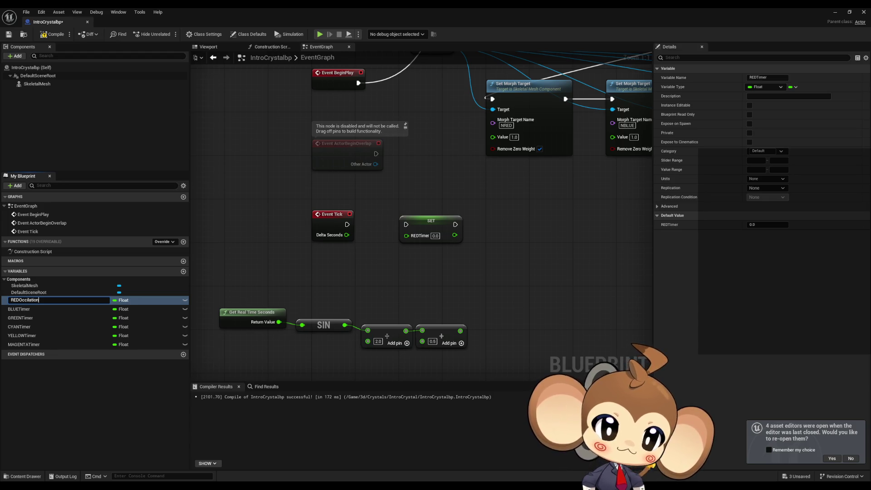
key("Left")
key("Left")
key("Left")
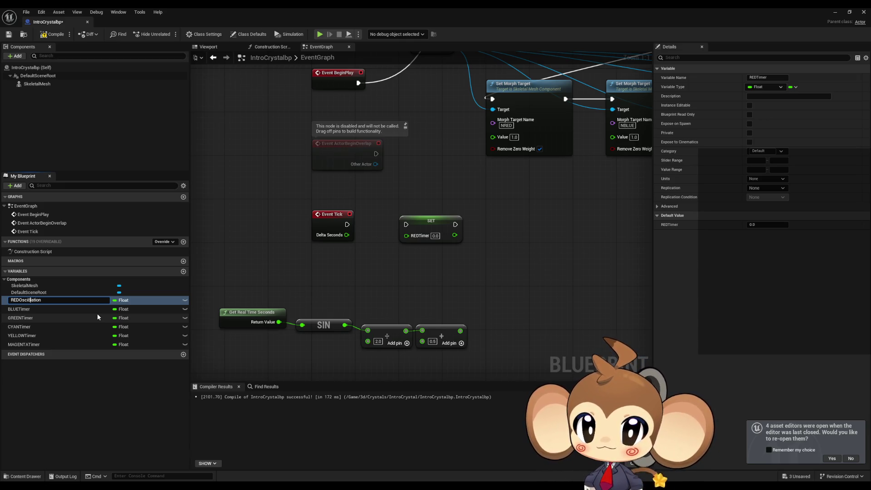
type("l")
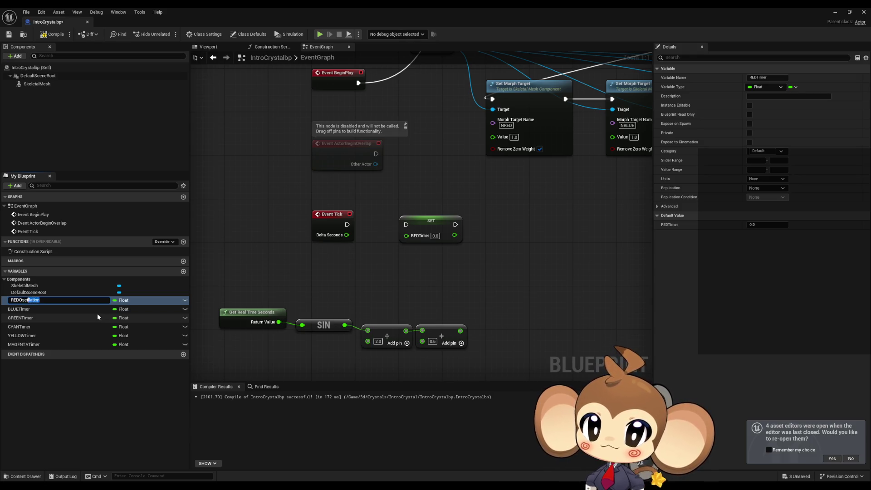
key("Return")
Rename BLUETimer to BLUEOscillation and GREENTimer to GREENOscillation
key("Down")
key("F2")
type("BLUEOscillation")
key("Return")
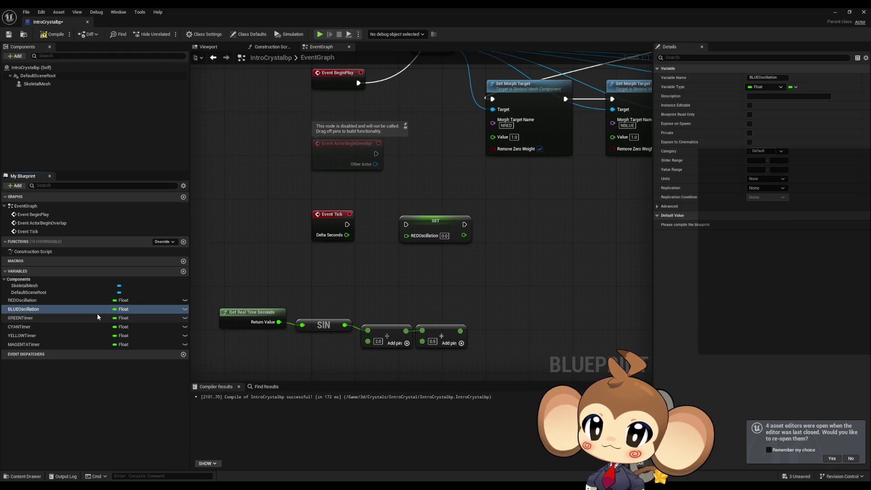
key("Down")
key("F2")
key("BackSpace")
key("BackSpace")
key("BackSpace")
Rename CYANTimer, YELLOWTimer and MAGENTATimer to CYANOscillation, YELLOWOscillation and MAGENTAOscillation
key("BackSpace")
type("Oscillation")
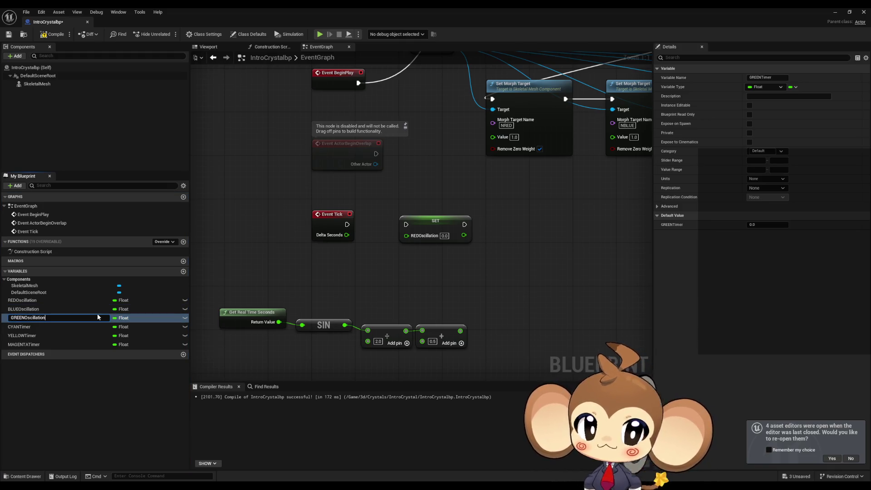
key("Return")
key("Down")
key("F2")
key("BackSpace")
key("BackSpace")
key("BackSpace")
key("BackSpace")
key("BackSpace")
type("Oscillation")
key("Return")
key("Down")
key("F2")
key("BackSpace")
key("BackSpace")
key("BackSpace")
key("BackSpace")
type("Oscillation")
key("Return")
key("Down")
key("F2")
key("BackSpace")
key("BackSpace")
key("BackSpace")
key("BackSpace")
type("Oscillation")
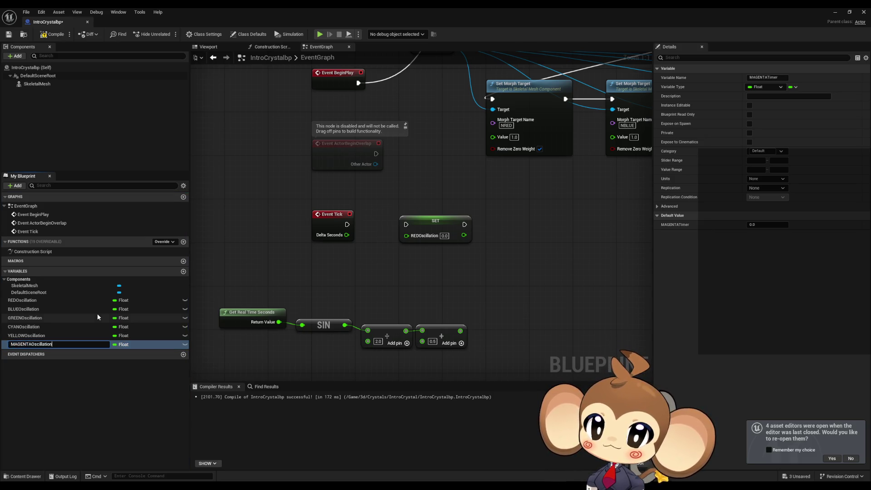
key("Return")
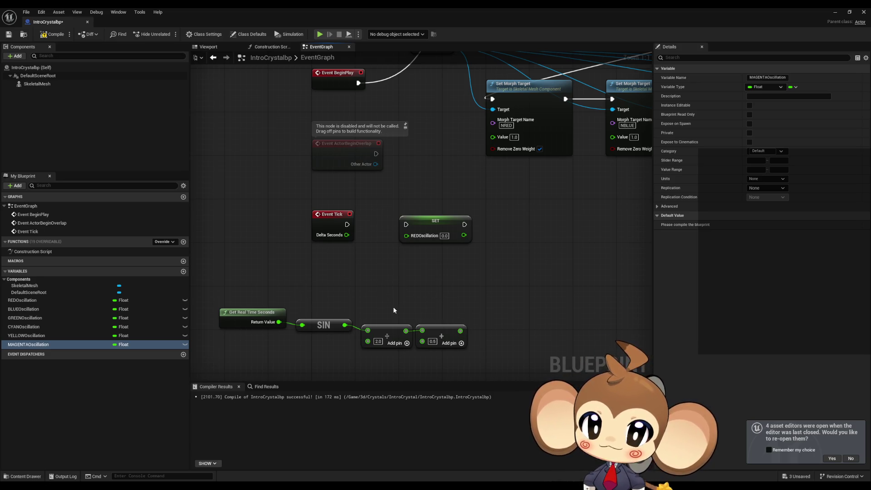
Pan to the lower node chain and drag Get Real Time Seconds further left of SIN
left_click_drag(332, 308, 408, 258)
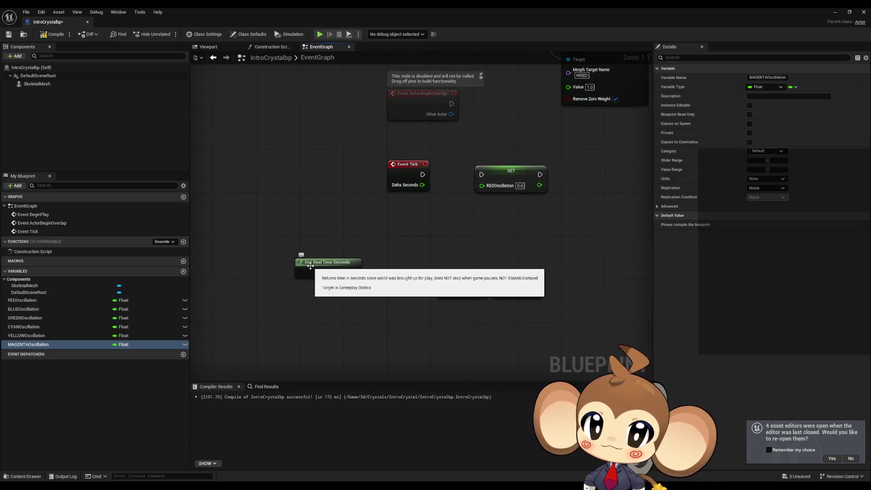
mouse_move(309, 272)
left_mouse_down()
mouse_move(243, 274)
mouse_move(268, 272)
mouse_move(259, 273)
left_mouse_up()
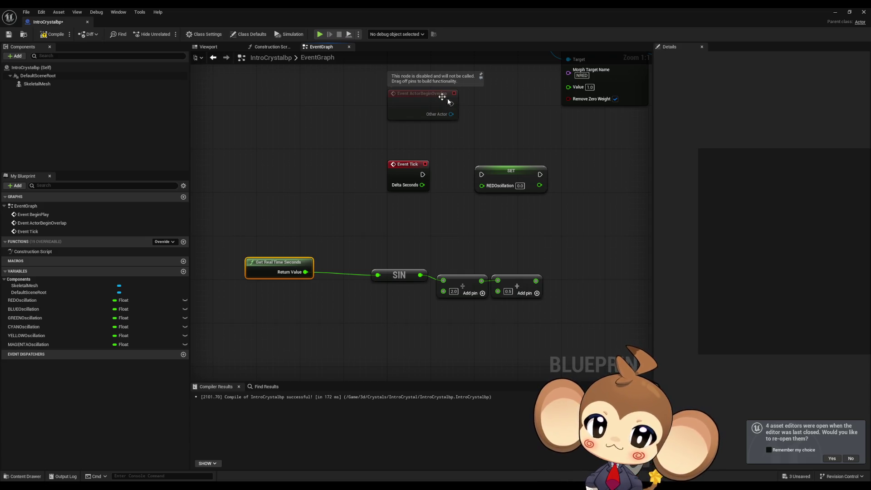
Slide the SIN, divide and Add nodes left to close the gaps in the chain
left_click_drag(401, 276, 347, 277)
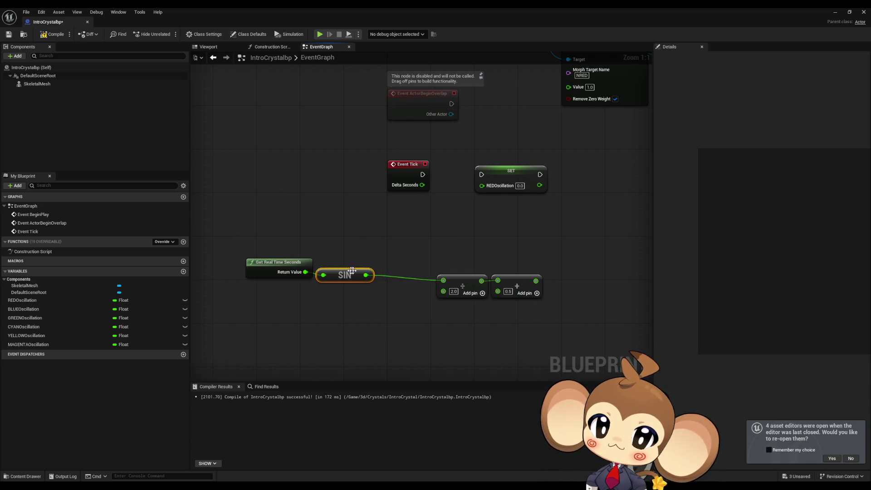
left_click_drag(458, 281, 399, 281)
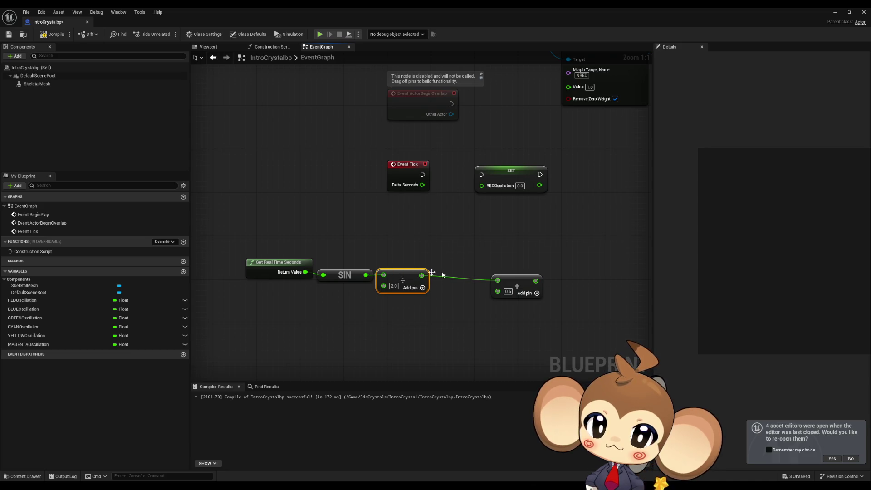
left_click_drag(512, 278, 450, 274)
left_click(499, 241)
Pan and zoom around the event graph to review BeginPlay, morph target nodes and the sine chain
mouse_move(528, 227)
left_mouse_down()
mouse_move(462, 291)
mouse_move(446, 299)
mouse_move(525, 227)
mouse_move(372, 305)
left_mouse_up()
scroll(447, 299, "down", 2)
scroll(524, 227, "down", 3)
scroll(372, 305, "up", 4)
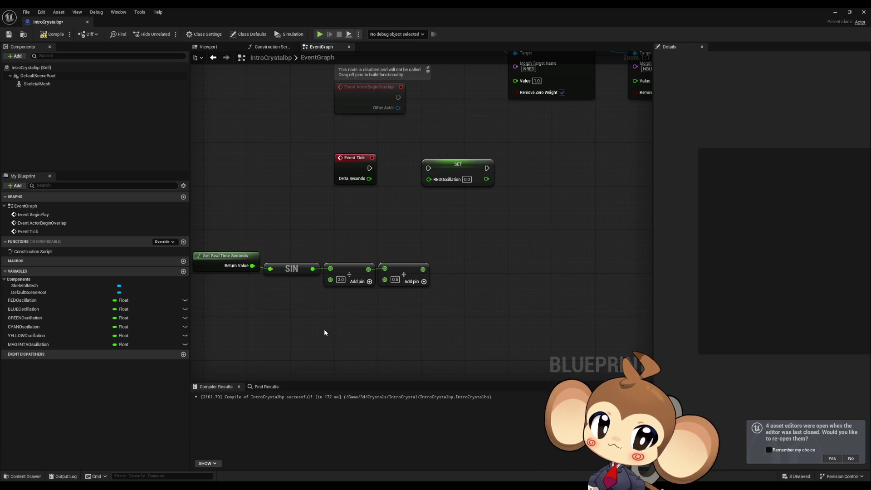
mouse_move(539, 194)
left_mouse_down()
mouse_move(511, 274)
mouse_move(518, 231)
left_mouse_up()
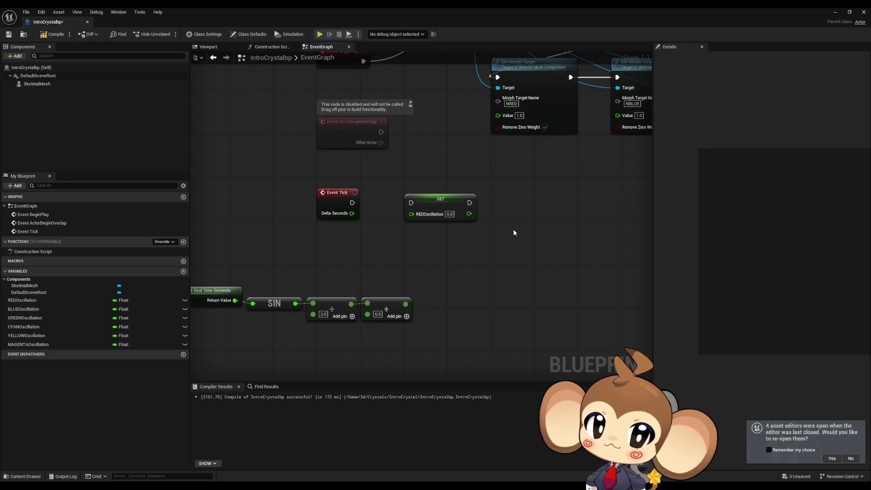
scroll(511, 235, "down", 4)
mouse_move(510, 236)
left_mouse_down()
mouse_move(386, 275)
mouse_move(456, 238)
left_mouse_up()
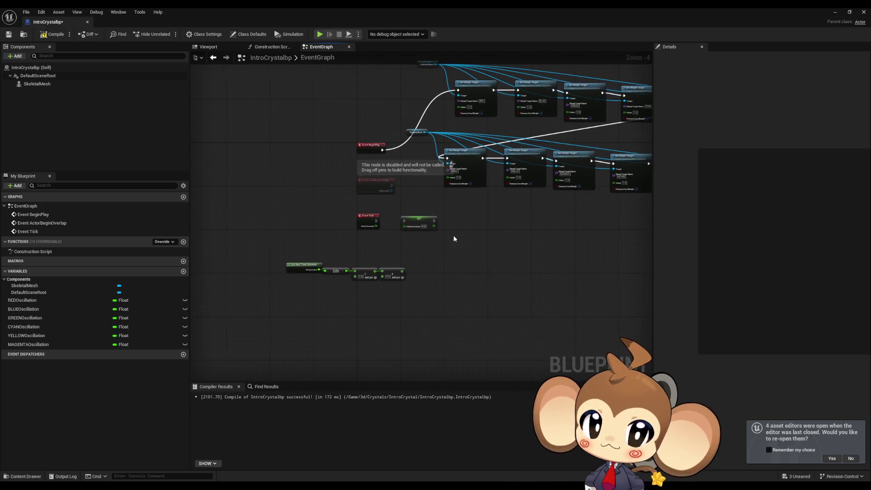
scroll(453, 234, "up", 1)
scroll(295, 213, "up", 1)
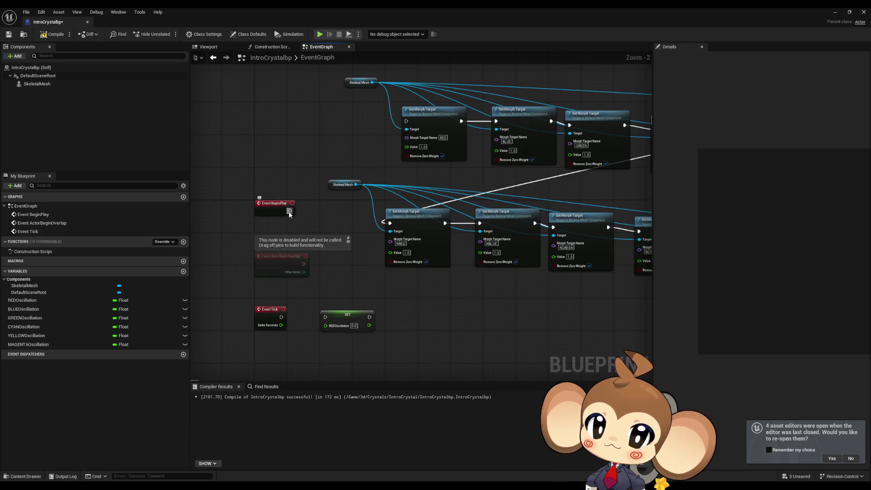
scroll(405, 296, "down", 4)
scroll(363, 239, "up", 4)
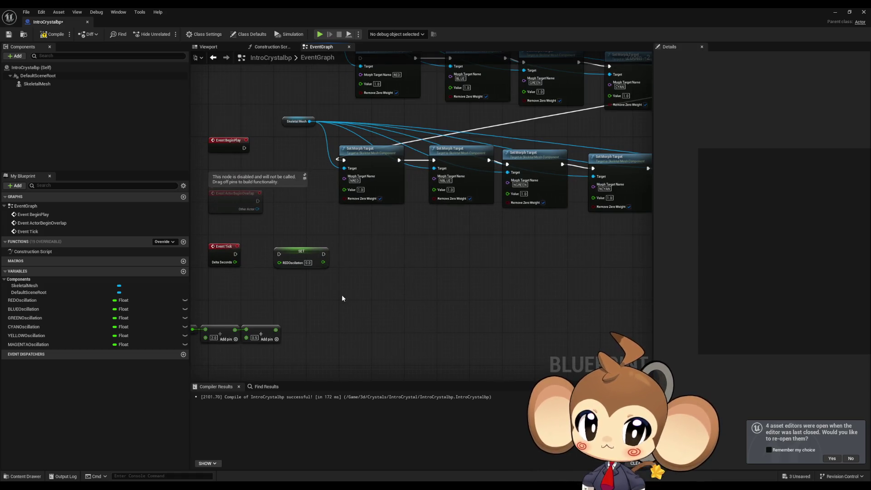
left_click_drag(341, 295, 443, 253)
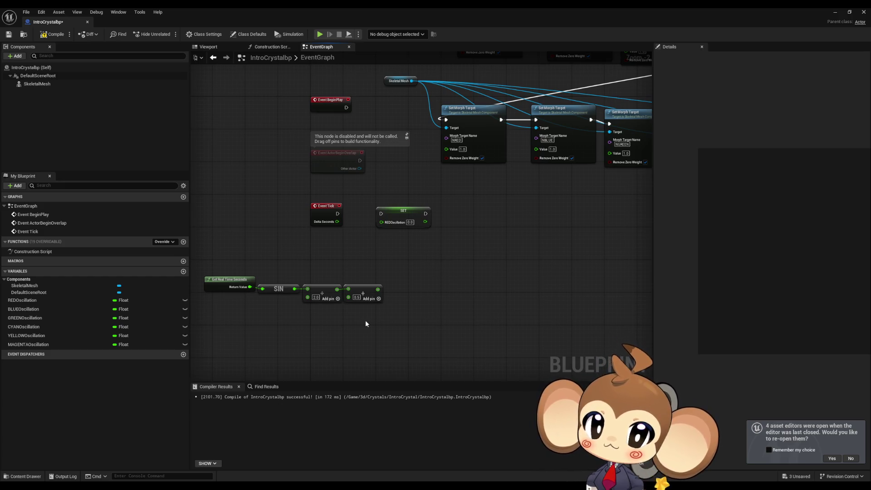
scroll(366, 320, "up", 2)
left_click_drag(365, 319, 452, 309)
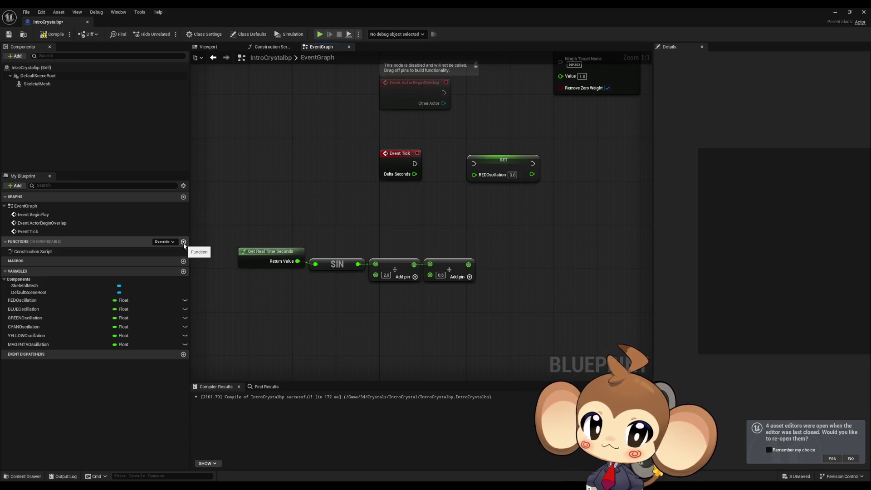
Create the GetOscillation function and paste a copy of the EventGraph SIN chain into it
left_click(183, 241)
type("GetOscillation")
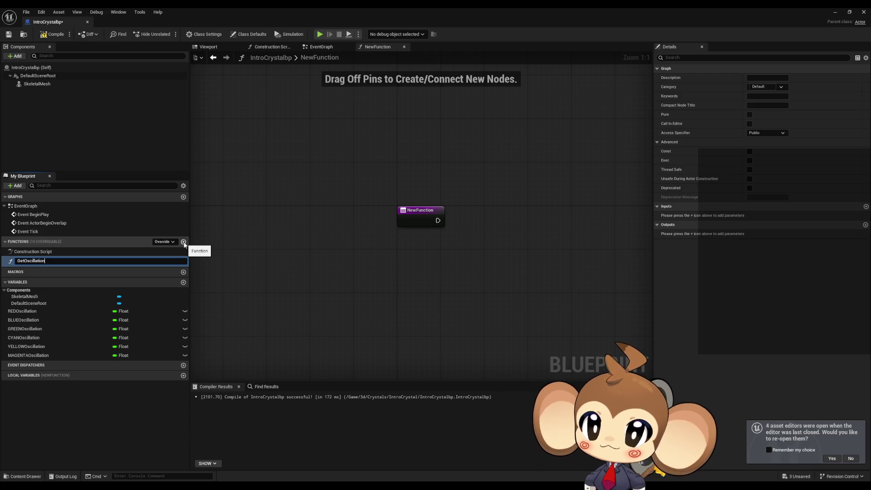
key("Return")
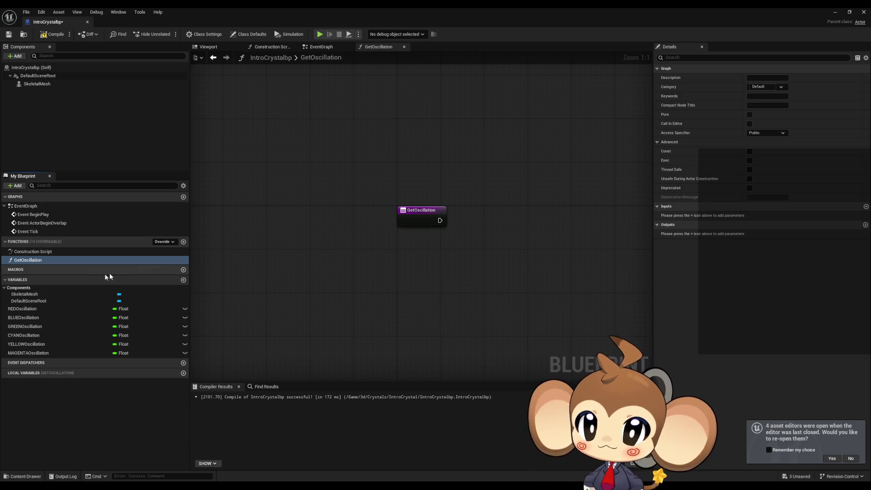
left_click(214, 58)
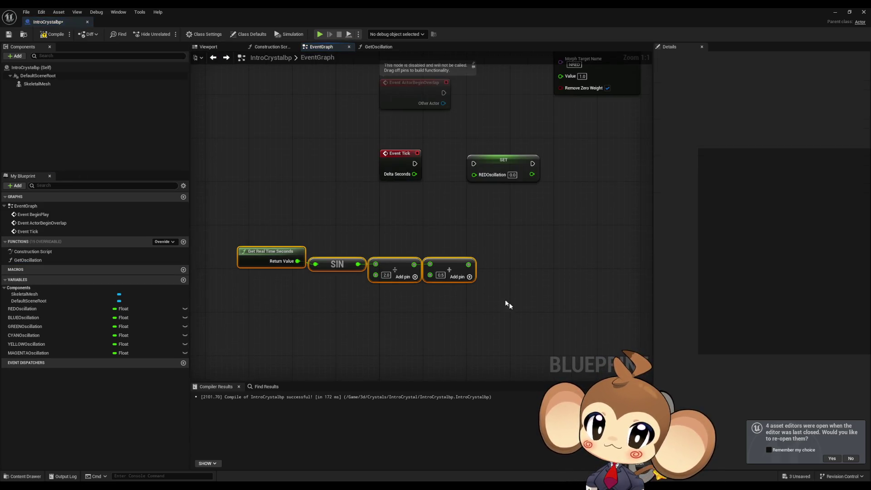
key("ctrl+c")
left_click(226, 58)
key("ctrl+v")
left_click_drag(525, 251, 328, 235)
Give GetOscillation a return output of type float
left_click(328, 235)
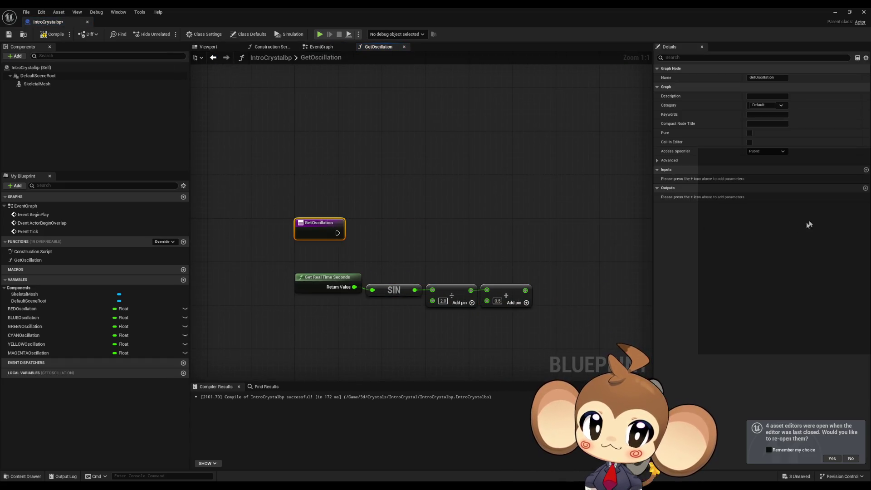
left_click(864, 188)
left_click(753, 197)
left_click(765, 239)
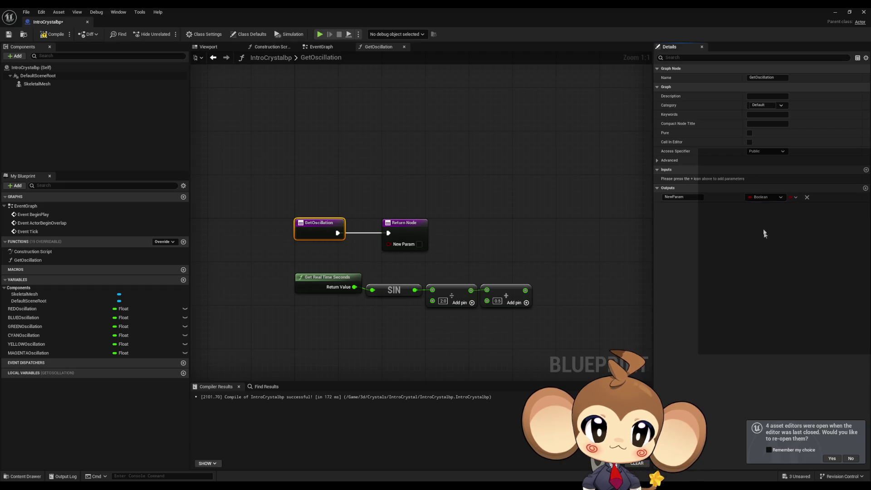
Name the output Value and wire the Add result into it
left_click(680, 196)
type("Valu")
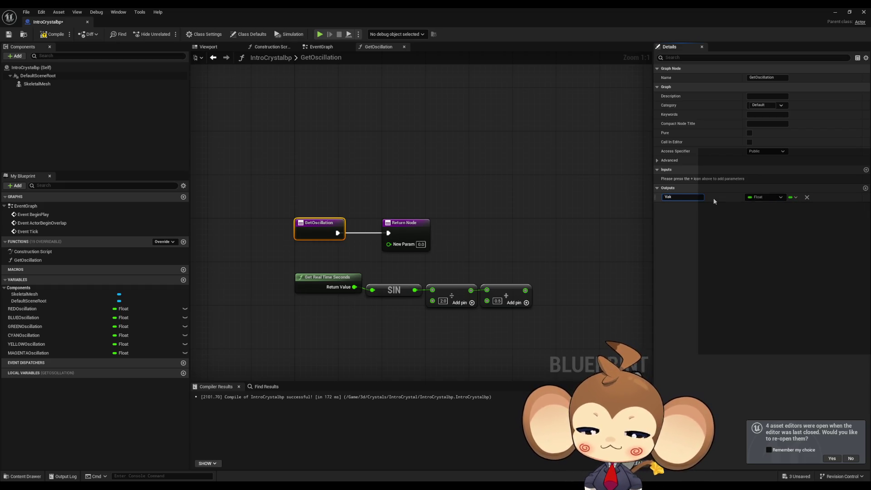
type("e")
key("Return")
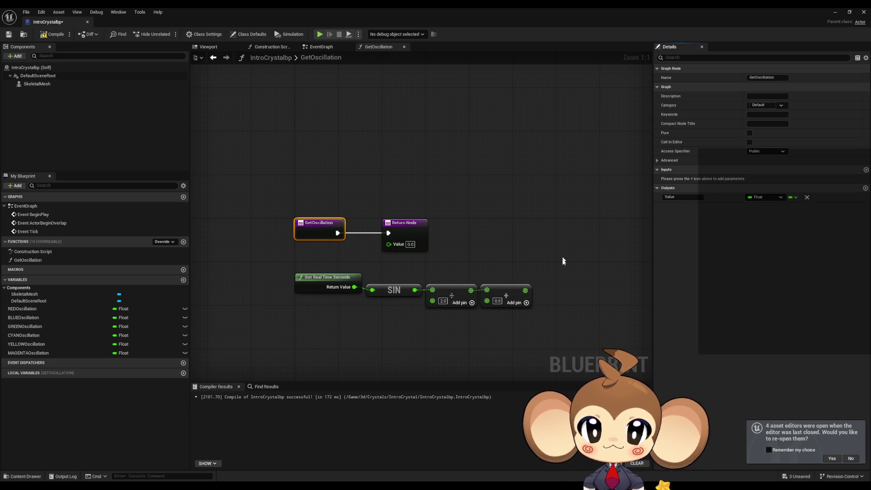
left_click_drag(526, 290, 399, 251)
Insert a Multiply node after Get Real Time Seconds, replacing a mistaken Add node
mouse_move(331, 281)
left_mouse_down()
mouse_move(287, 280)
mouse_move(322, 297)
left_mouse_up()
type("+")
key("Return")
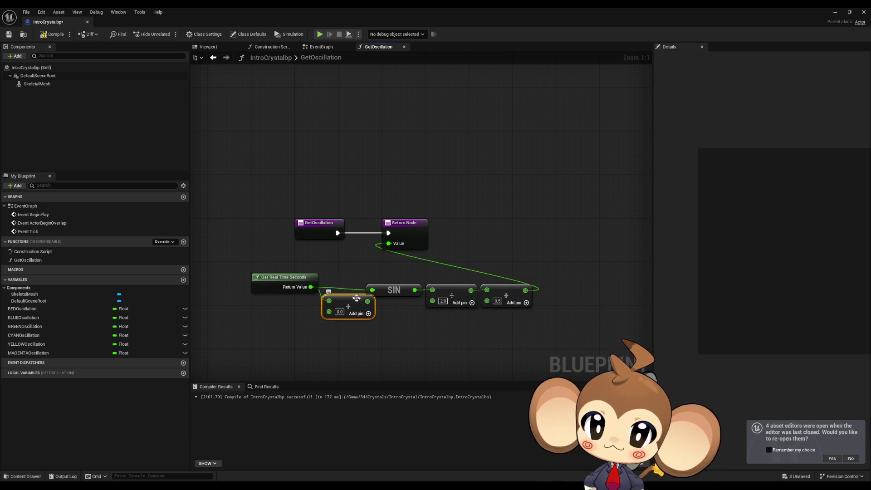
key("Delete")
mouse_move(311, 286)
left_mouse_down()
mouse_move(329, 306)
mouse_move(385, 310)
mouse_move(372, 289)
left_mouse_up()
type("*")
key("Return")
Add a Speed float input and wire it into the Multiply's second input
left_click(331, 233)
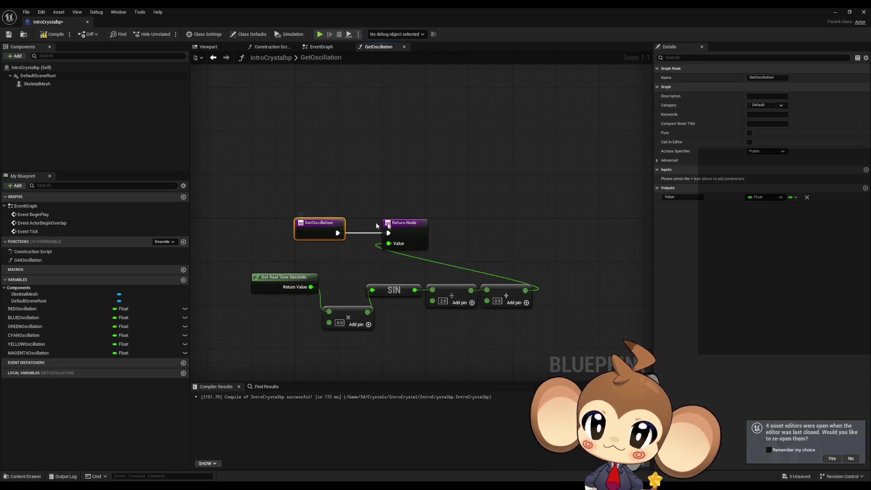
left_click(865, 169)
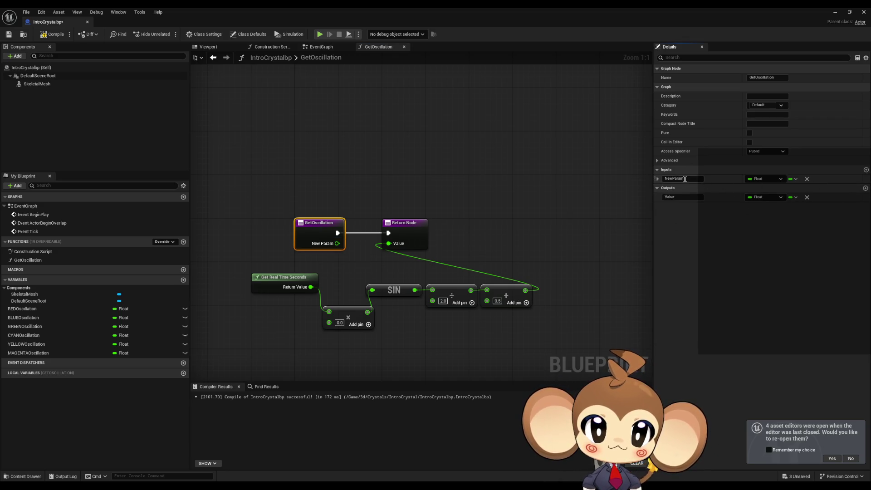
type("Speed")
key("Return")
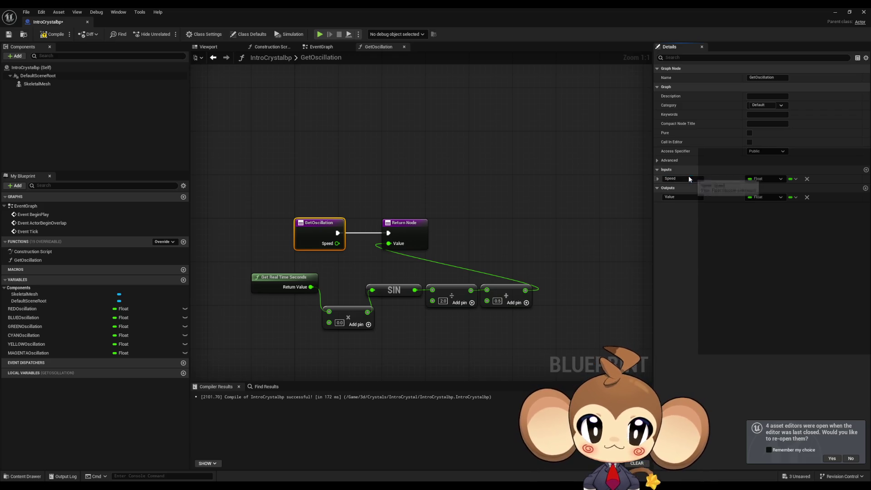
mouse_move(336, 243)
left_mouse_down()
mouse_move(329, 323)
mouse_move(344, 308)
mouse_move(343, 281)
mouse_move(329, 274)
left_mouse_up()
Line up the nodes with the Return Node far right, and mark GetOscillation as Pure
left_click(284, 277, "ctrl")
left_click_drag(389, 271, 524, 308)
left_click_drag(398, 230, 554, 230)
mouse_move(394, 271)
left_mouse_down()
mouse_move(533, 310)
mouse_move(498, 278)
left_mouse_up()
left_click(501, 345)
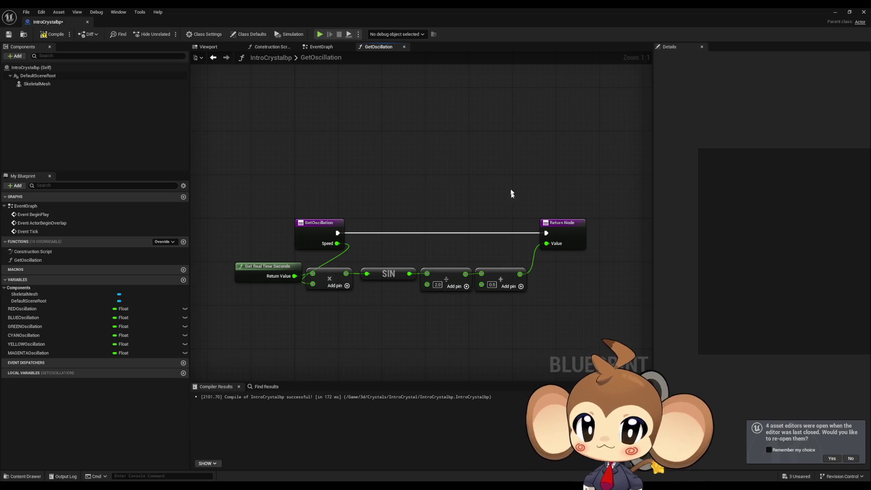
left_click(563, 224)
left_click(749, 115)
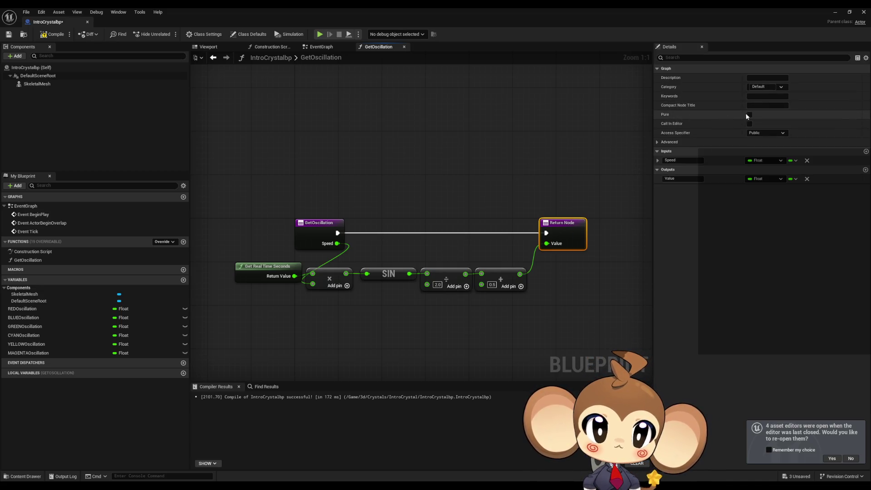
left_click(518, 132)
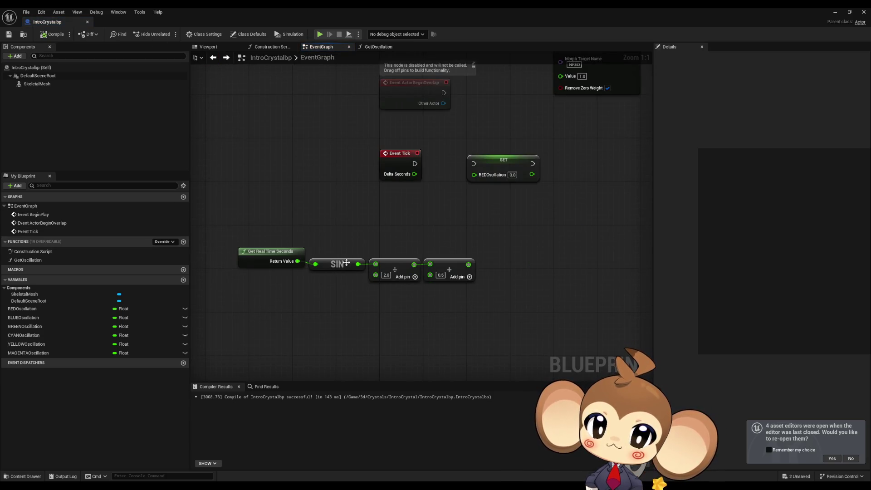
Place a Get Oscillation node below Event Tick and delete the old SIN chain
left_click_drag(44, 260, 332, 315)
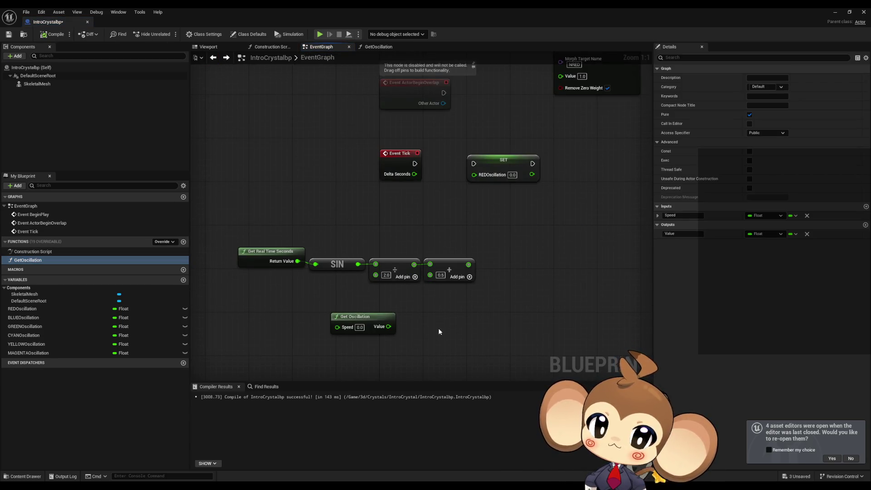
left_click_drag(249, 228, 470, 283)
key("Delete")
mouse_move(365, 316)
left_mouse_down()
mouse_move(397, 261)
mouse_move(397, 224)
left_mouse_up()
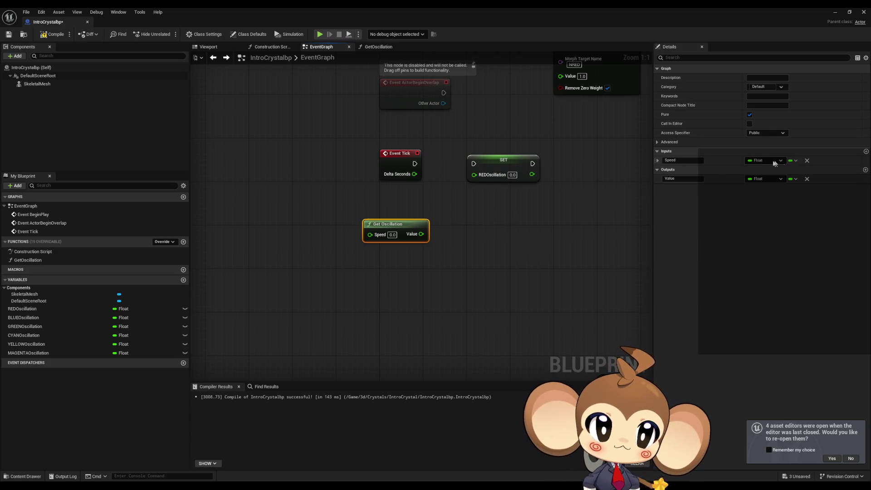
Set the Speed default to 1.0, compile, and pan to the Set Morph Target nodes
left_click(656, 160)
type("1")
left_click(243, 104)
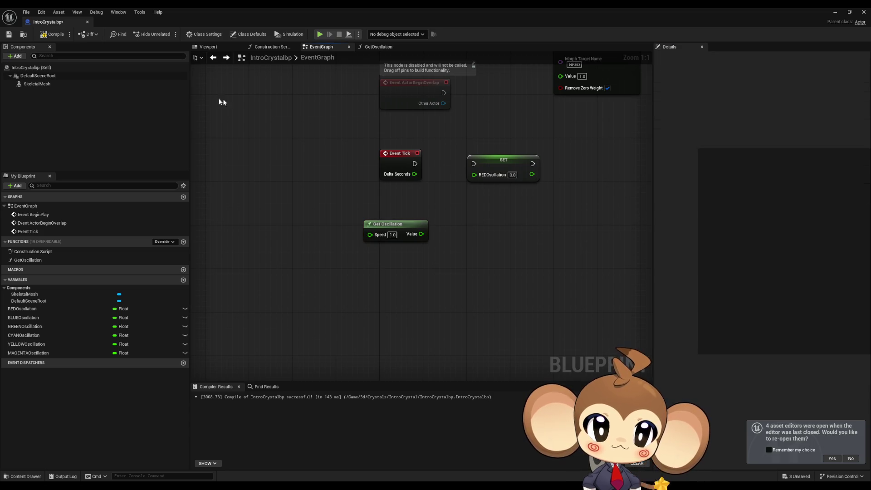
left_click(51, 39)
left_click_drag(442, 214, 425, 256)
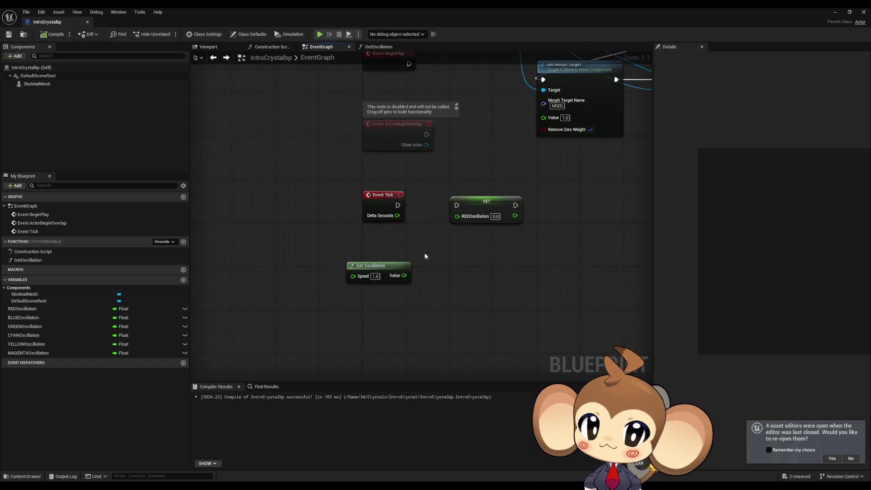
left_click_drag(425, 256, 382, 268)
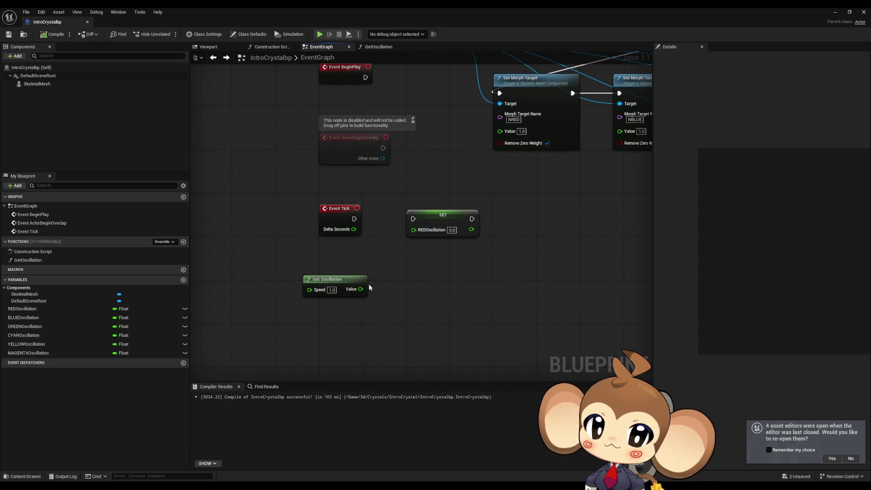
Add a Print String off Event Tick that prints the Get Oscillation Value
left_click_drag(354, 219, 403, 252)
type("priu")
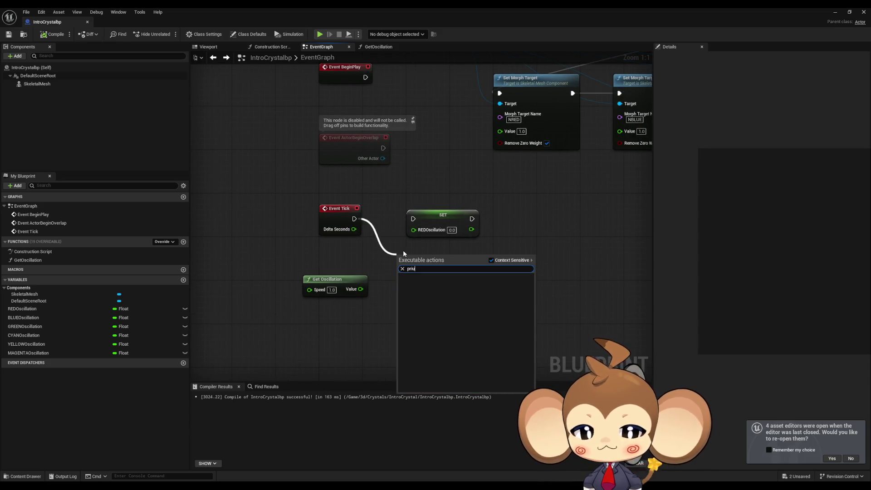
key("Return")
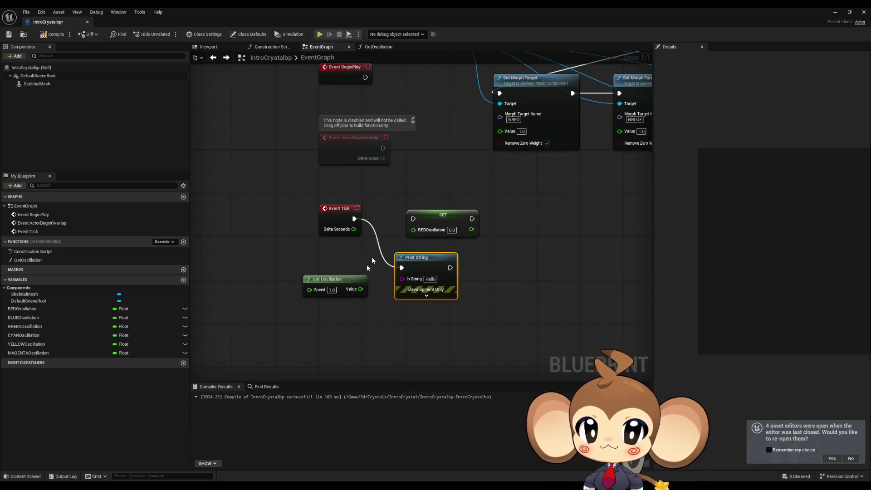
left_click_drag(361, 289, 402, 279)
left_click_drag(333, 289, 304, 290)
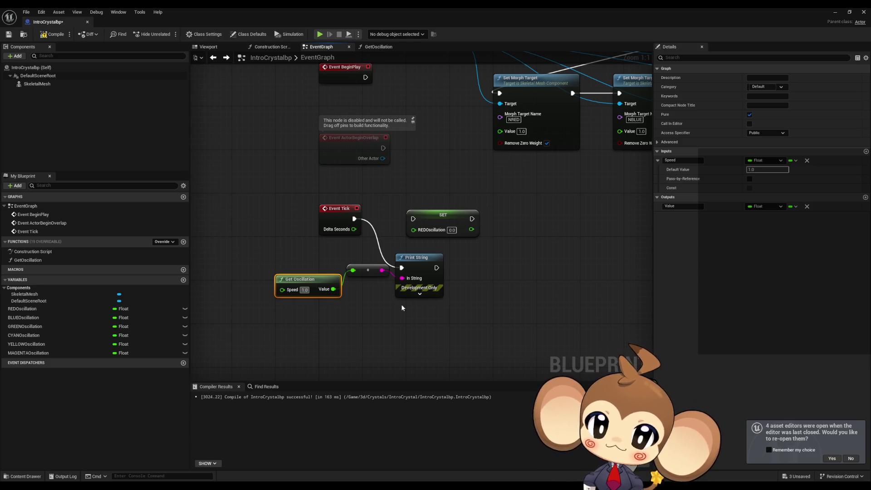
mouse_move(360, 275)
left_mouse_down()
mouse_move(273, 278)
mouse_move(319, 280)
left_mouse_up()
Insert a three-input Append node between the converted value and Print String
type("aüü")
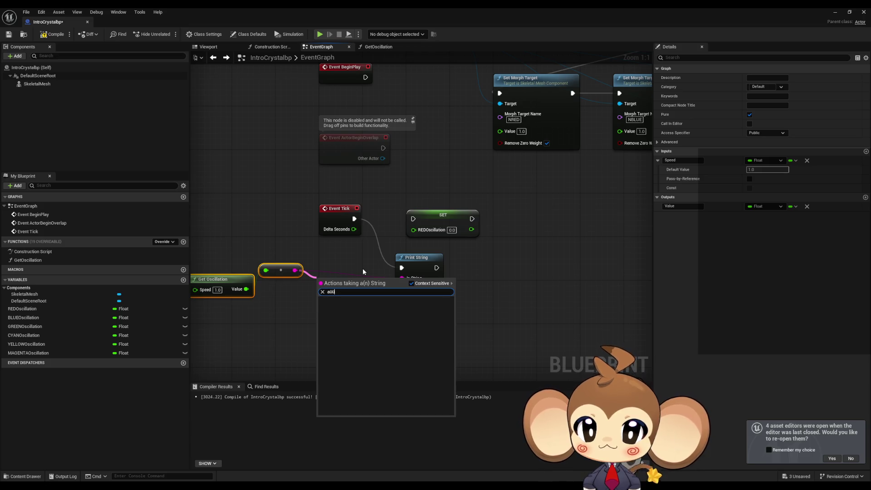
key("BackSpace")
key("BackSpace")
type("pp")
key("Return")
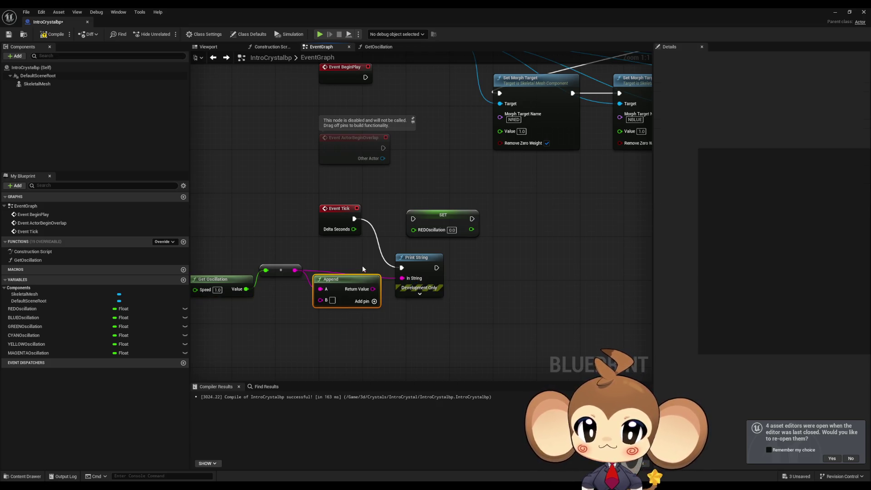
left_click_drag(373, 289, 401, 278)
left_click(374, 301)
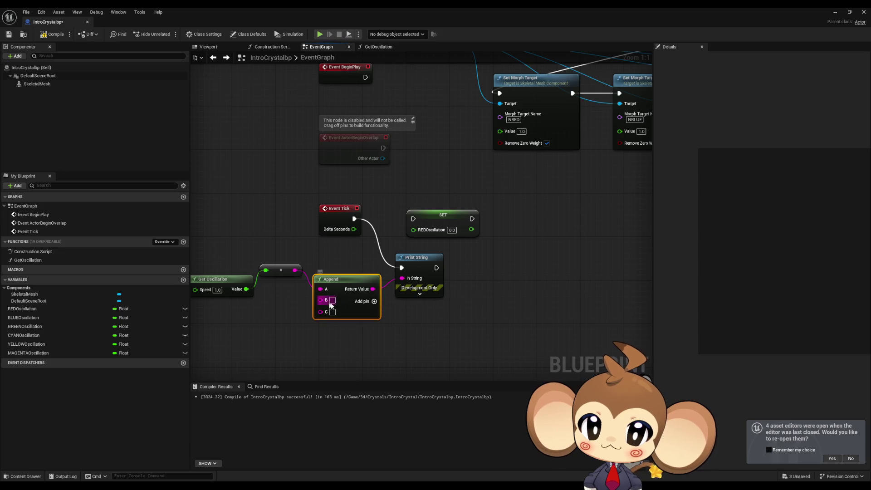
type("//")
Wire a copied Get Oscillation with Speed 2.0 into Append's C input and play
left_click(316, 272)
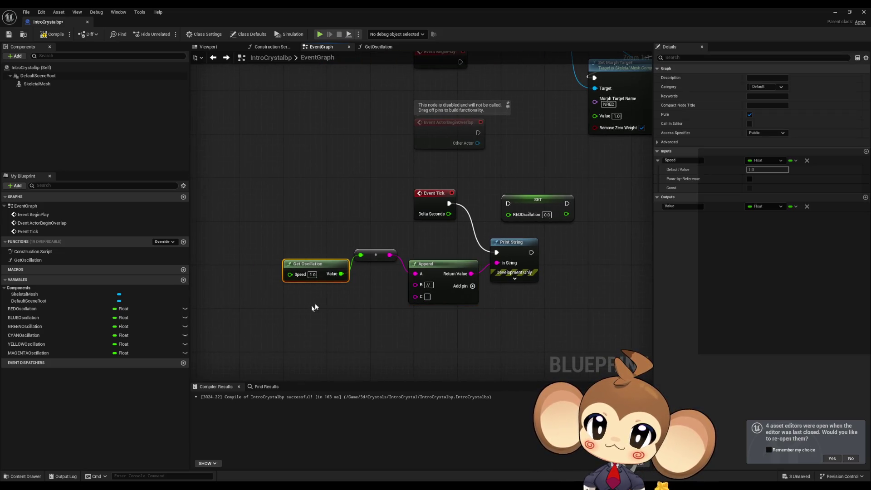
key("ctrl+c")
key("ctrl+v")
left_click(313, 317)
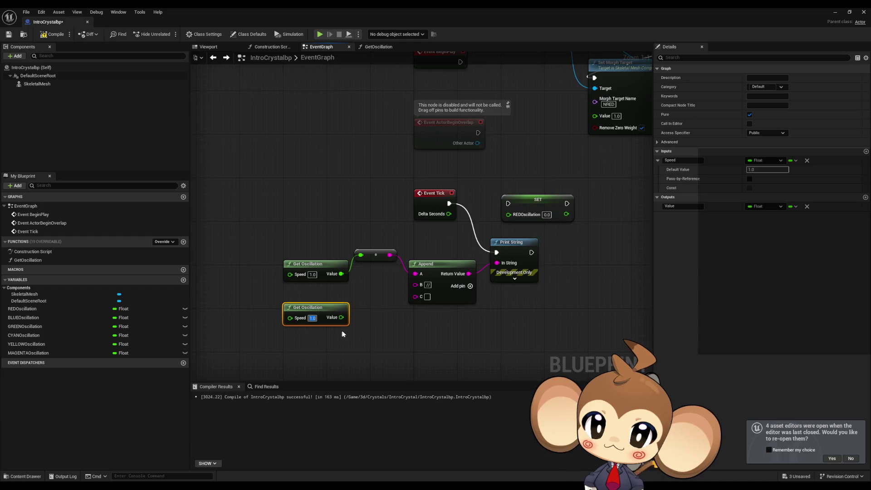
type("2")
left_click(375, 305)
left_click_drag(415, 297, 341, 317)
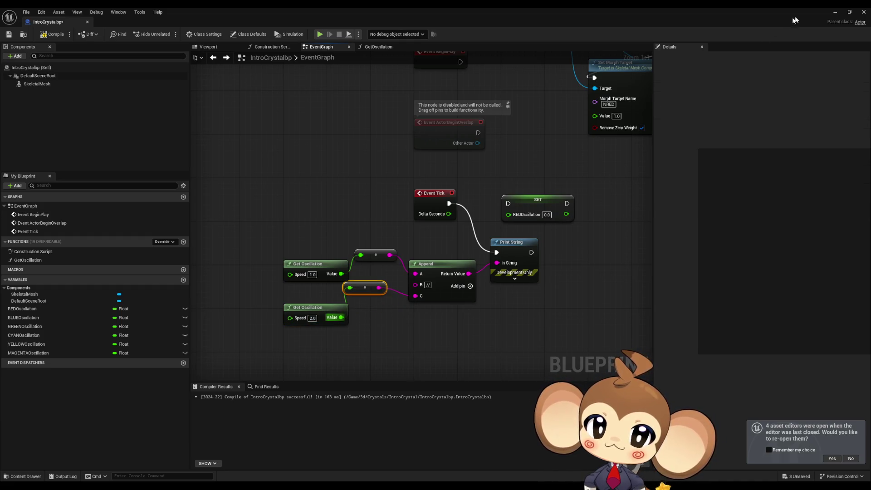
left_click(319, 34)
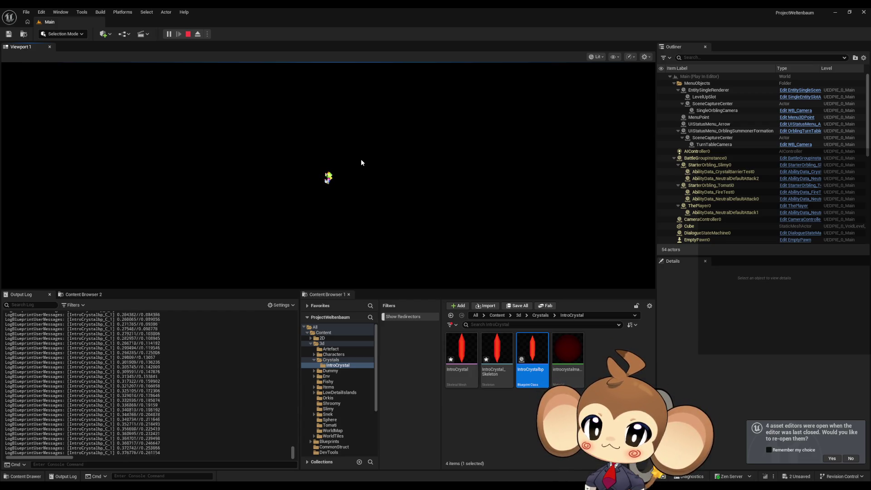
Stop the test session and return to the IntroCrystalbp Blueprint editor
left_click(188, 34)
key("Return")
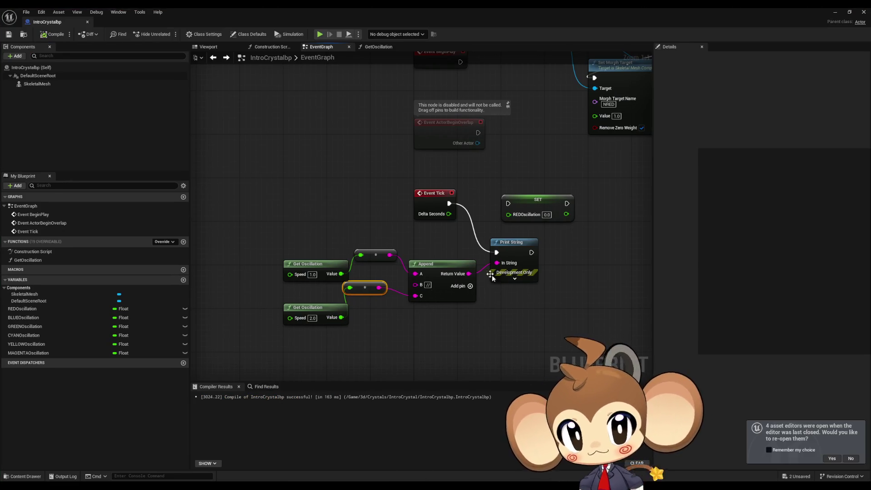
Delete the temporary Print String and Append test nodes from the EventGraph
mouse_move(371, 237)
left_mouse_down()
mouse_move(437, 282)
mouse_move(542, 327)
left_mouse_up()
key("Delete")
mouse_move(295, 247)
left_mouse_down()
mouse_move(350, 282)
mouse_move(350, 307)
mouse_move(437, 269)
mouse_move(443, 253)
left_mouse_up()
key("Delete")
left_click(503, 260)
mouse_move(503, 260)
left_mouse_down()
mouse_move(477, 262)
mouse_move(404, 310)
mouse_move(412, 315)
mouse_move(375, 318)
mouse_move(359, 330)
left_mouse_up()
scroll(409, 309, "down", 2)
scroll(376, 317, "down", 1)
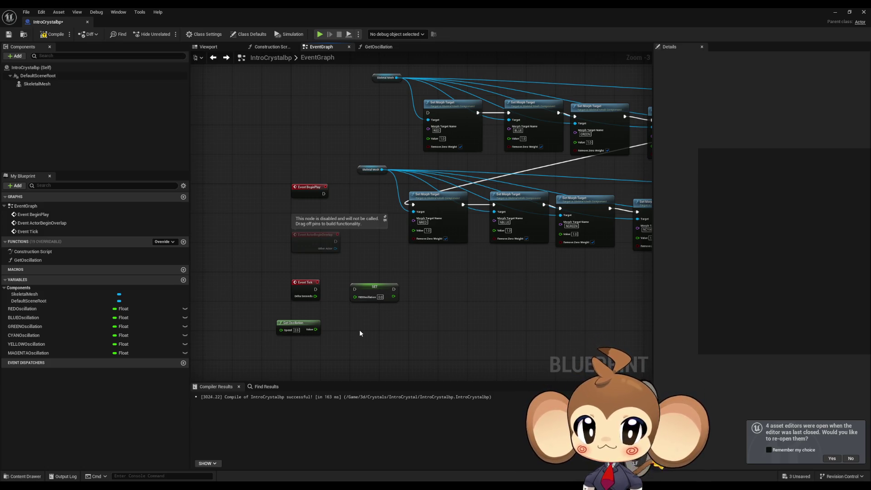
Select the REDOscillation variable and its SET node beside Event Tick
left_click(51, 310)
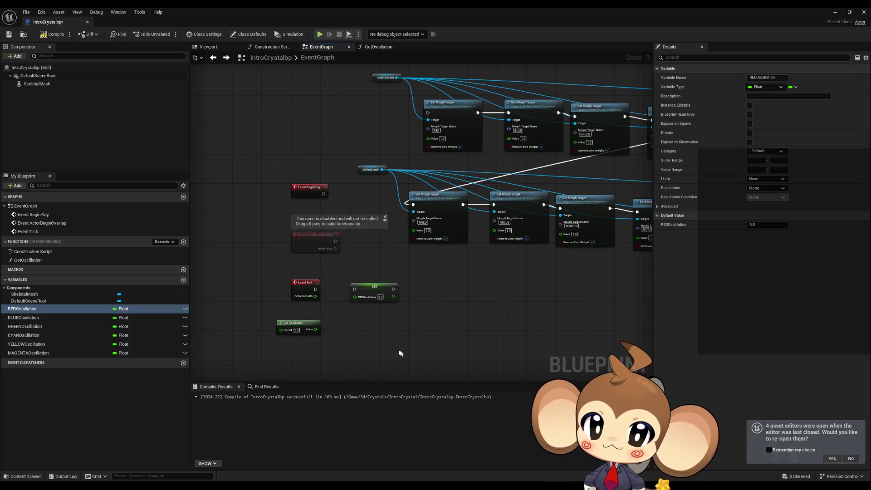
left_click(358, 293)
left_click_drag(314, 331, 333, 330)
In the GetOscillation function, add a Multiply node after the + node
key("Escape")
double_click(312, 325)
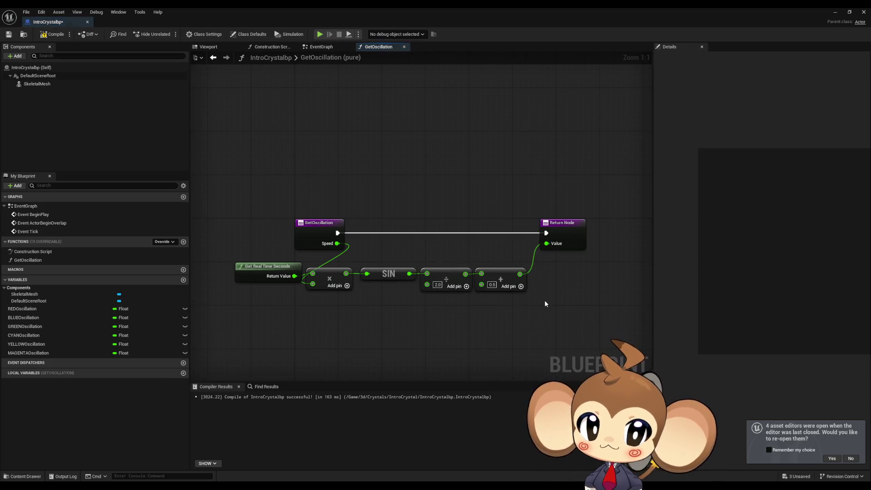
left_click_drag(545, 303, 459, 306)
left_click_drag(436, 280, 469, 288)
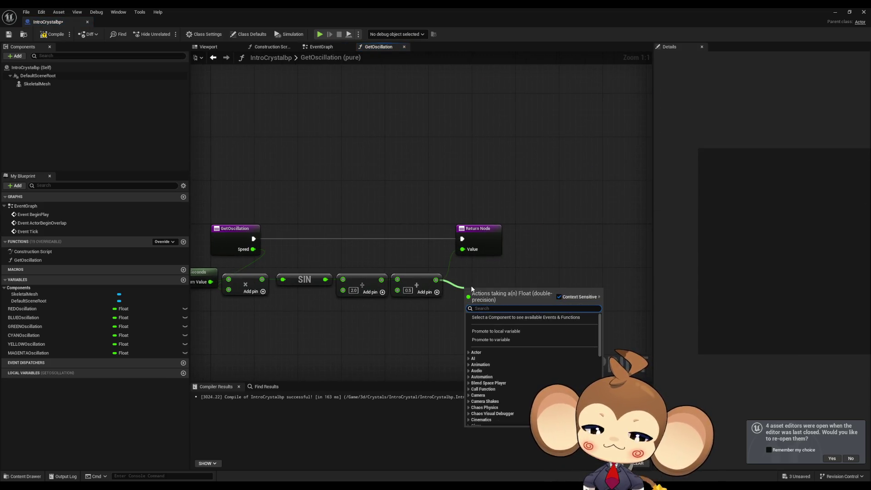
type("*")
key("Return")
Add a float input 'Amplitude', wiring it into Multiply and Multiply into Return Value
left_click(240, 243)
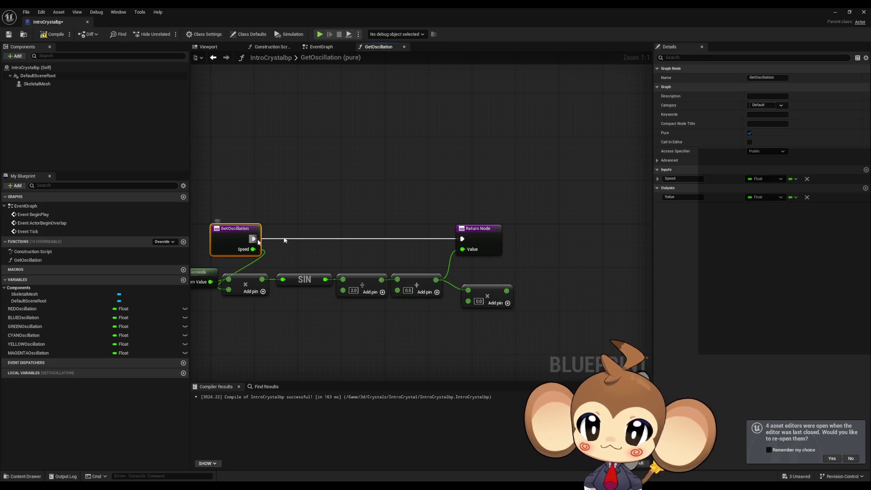
left_click(866, 170)
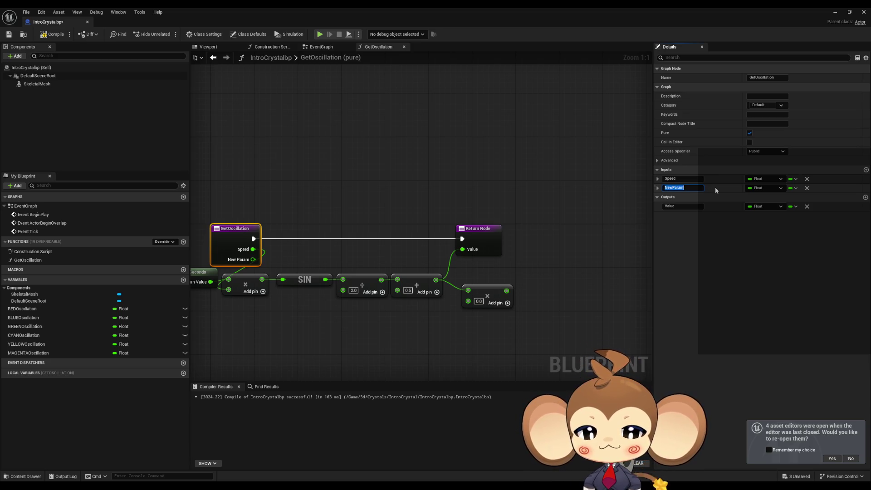
type("Am")
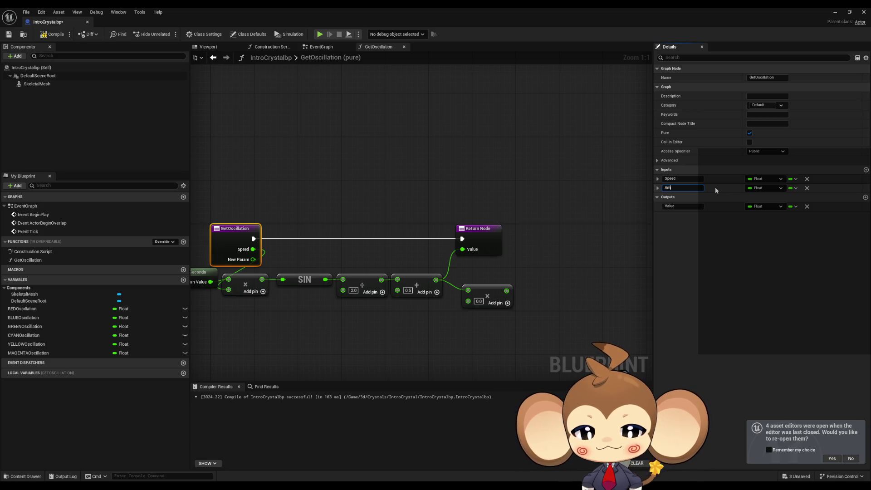
type("plitude")
key("Return")
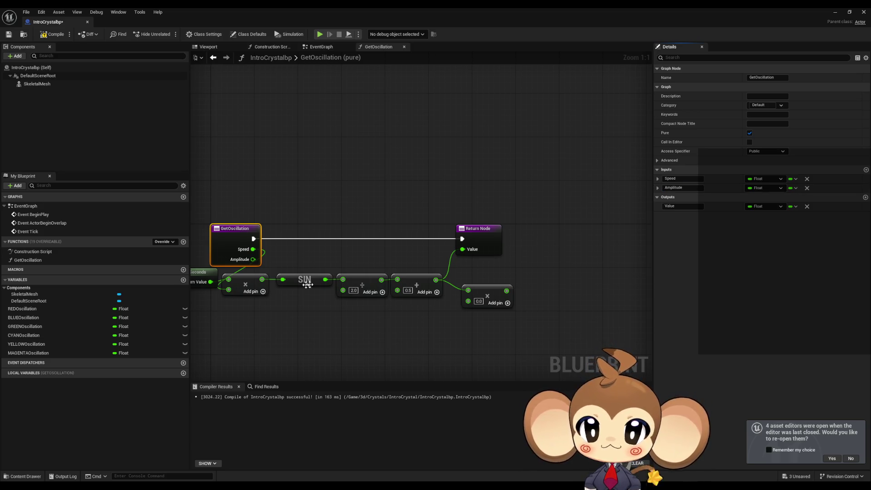
mouse_move(252, 259)
left_mouse_down()
mouse_move(480, 300)
mouse_move(472, 300)
mouse_move(503, 289)
mouse_move(492, 262)
mouse_move(463, 252)
left_mouse_up()
left_click_drag(485, 294, 474, 285)
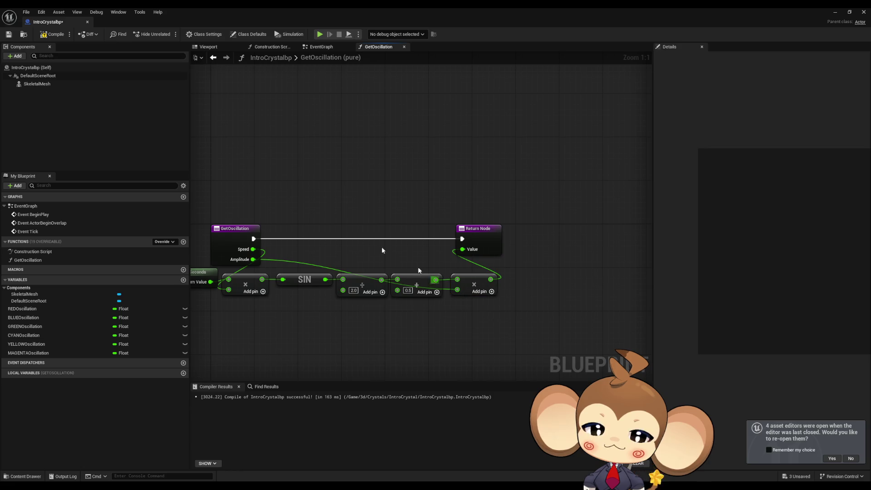
left_click(227, 234)
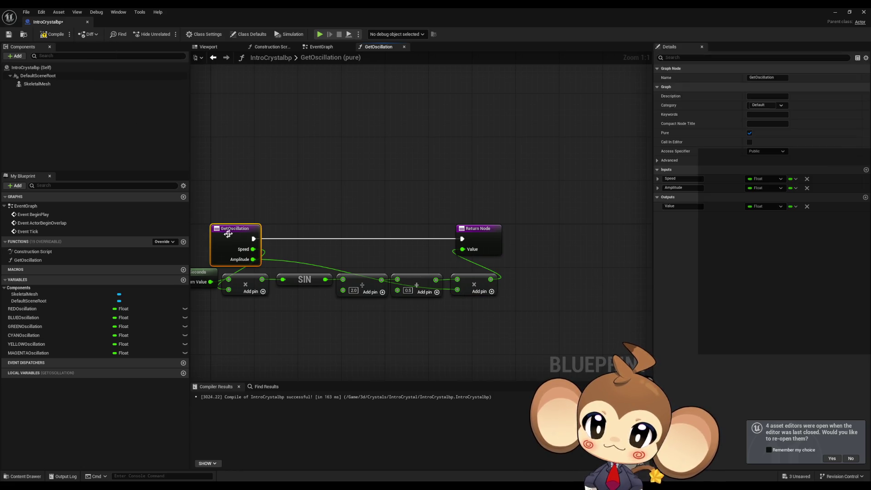
left_click(657, 188)
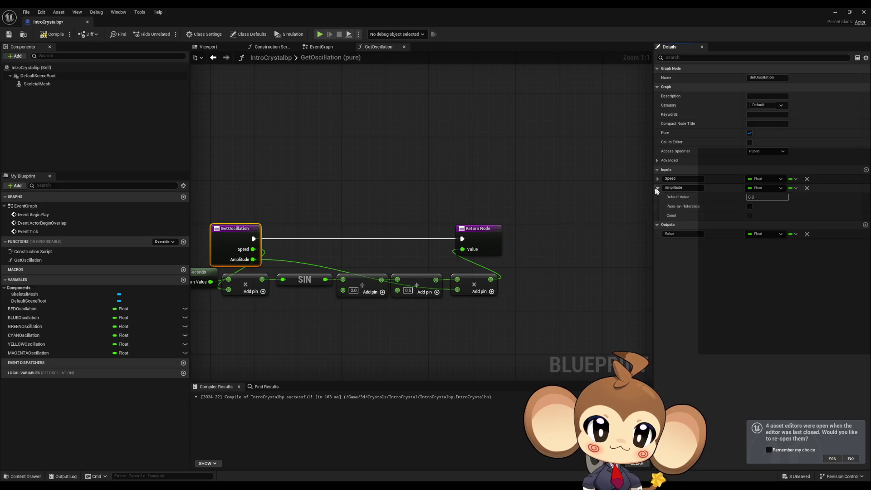
left_click(634, 155)
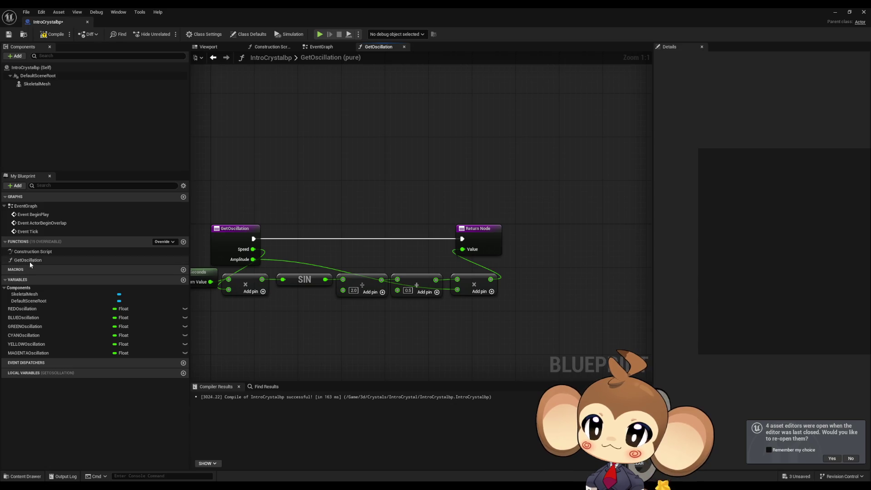
left_click(32, 209)
Place a Get Oscillation call from My Blueprint into the EventGraph
double_click(32, 210)
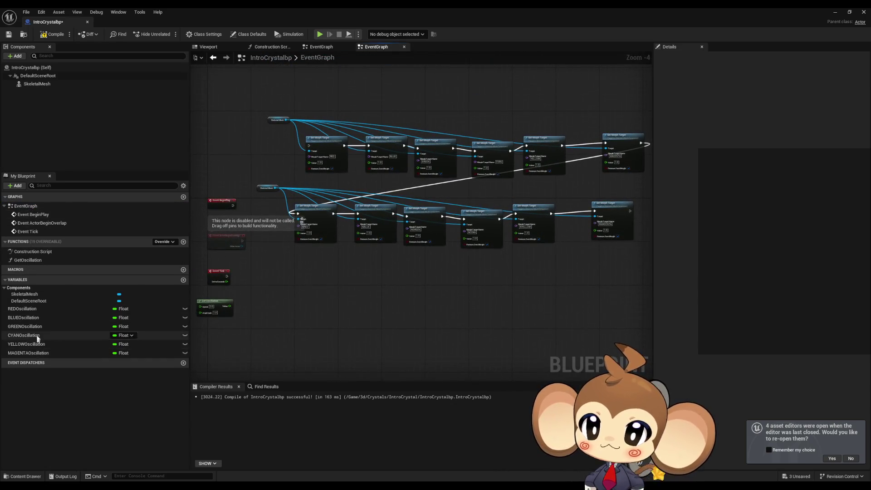
mouse_move(28, 260)
left_mouse_down()
mouse_move(228, 170)
mouse_move(240, 154)
left_mouse_up()
scroll(240, 154, "up", 3)
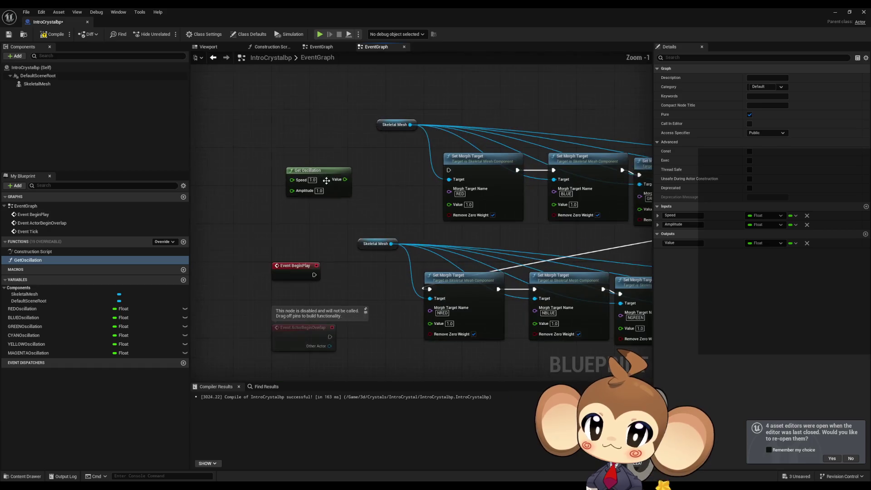
scroll(326, 199, "up", 1)
mouse_move(326, 203)
left_mouse_down()
mouse_move(292, 213)
mouse_move(343, 210)
mouse_move(352, 197)
mouse_move(321, 199)
left_mouse_up()
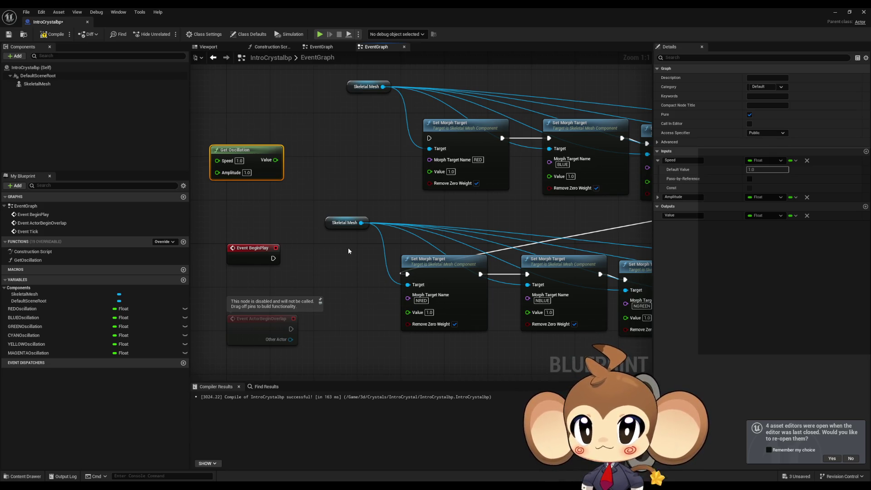
mouse_move(260, 154)
left_mouse_down()
mouse_move(320, 149)
mouse_move(597, 182)
left_mouse_up()
Shift the Set Morph Target rows and duplicate Get Oscillation, aligning the copy below
scroll(362, 166, "down", 6)
left_click(357, 181)
left_click_drag(393, 160, 473, 184)
mouse_move(358, 163)
left_mouse_down()
mouse_move(408, 213)
mouse_move(442, 158)
left_mouse_up()
scroll(408, 213, "up", 6)
key("ctrl+d")
left_click_drag(405, 203, 389, 203)
left_click(466, 259)
left_click_drag(466, 258, 332, 275)
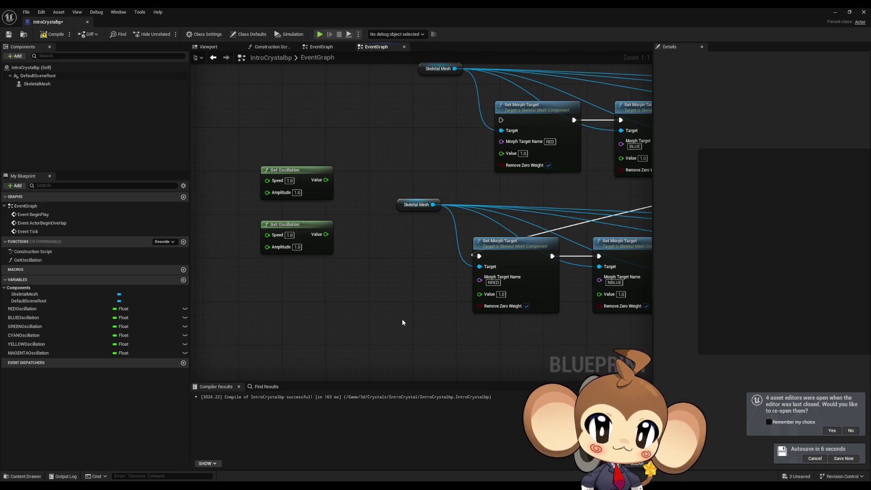
Set the two Get Oscillation Speeds to 4.3 (top) and 3.7 (bottom)
mouse_move(391, 315)
left_mouse_down()
mouse_move(353, 301)
mouse_move(329, 271)
left_mouse_up()
left_click(304, 198)
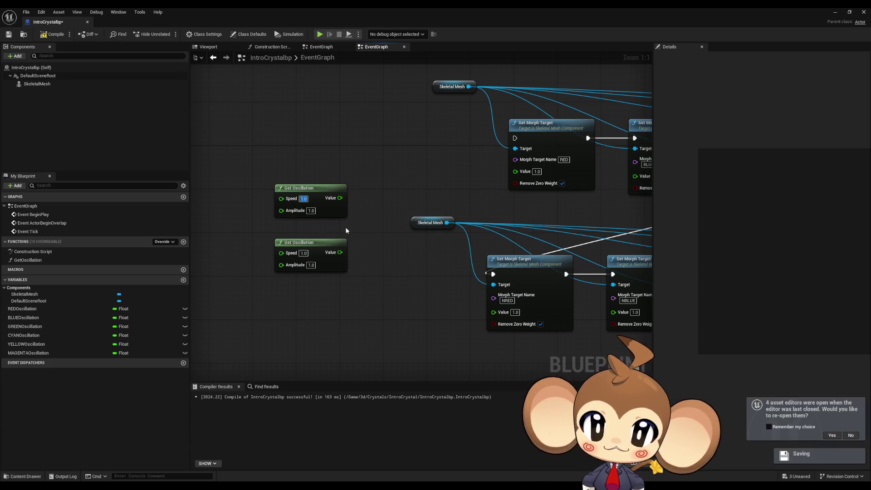
type("4.3")
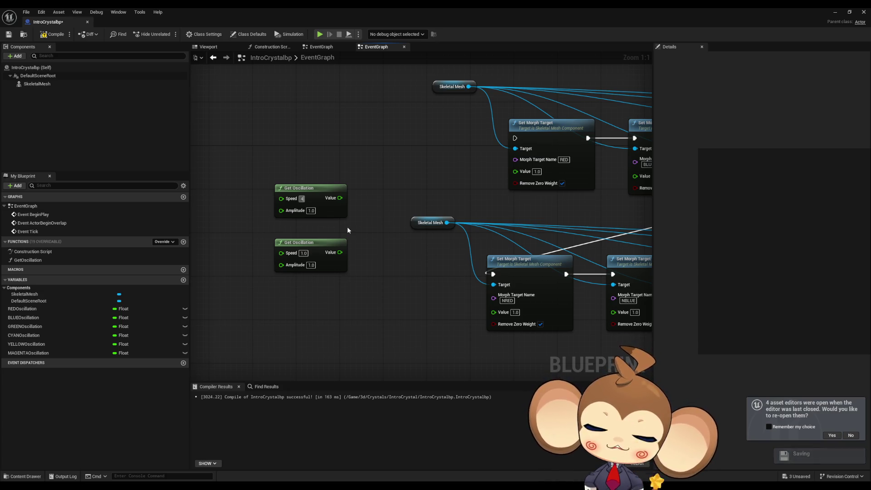
left_click(303, 253)
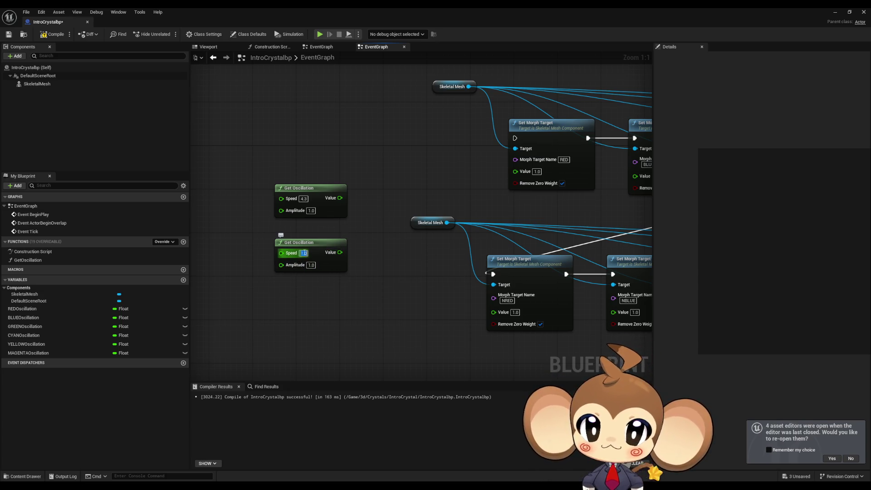
type("3")
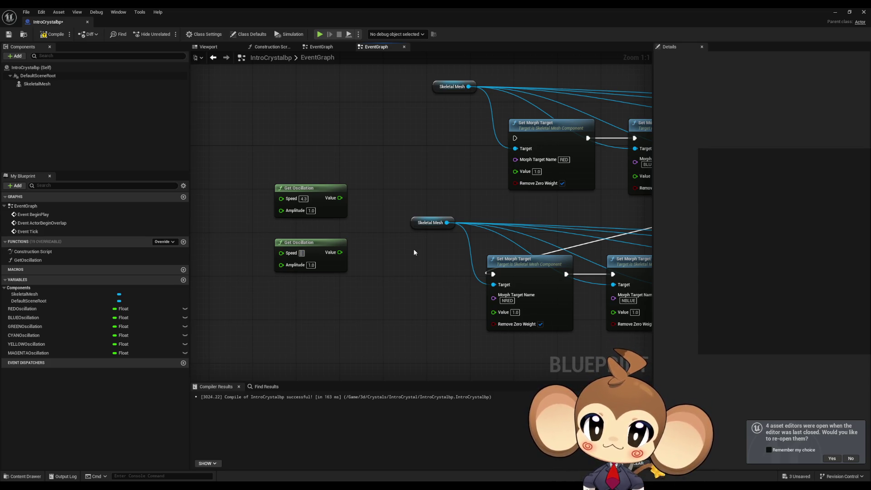
type("3.7")
key("Return")
Wire each oscillation Value into a Set Morph Target Value and chain execution into the NRED row
left_click_drag(494, 312, 340, 252)
left_click_drag(334, 197, 515, 170)
scroll(473, 211, "down", 3)
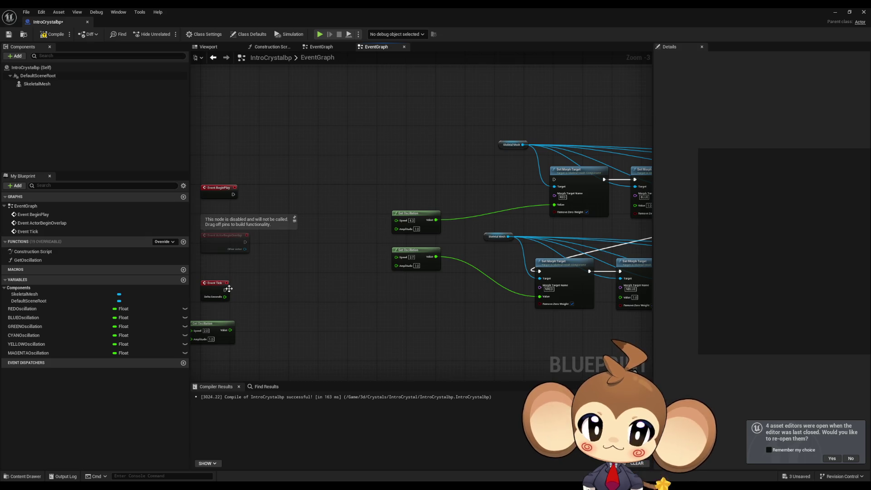
left_click_drag(472, 253, 360, 259)
left_click_drag(490, 186, 427, 277)
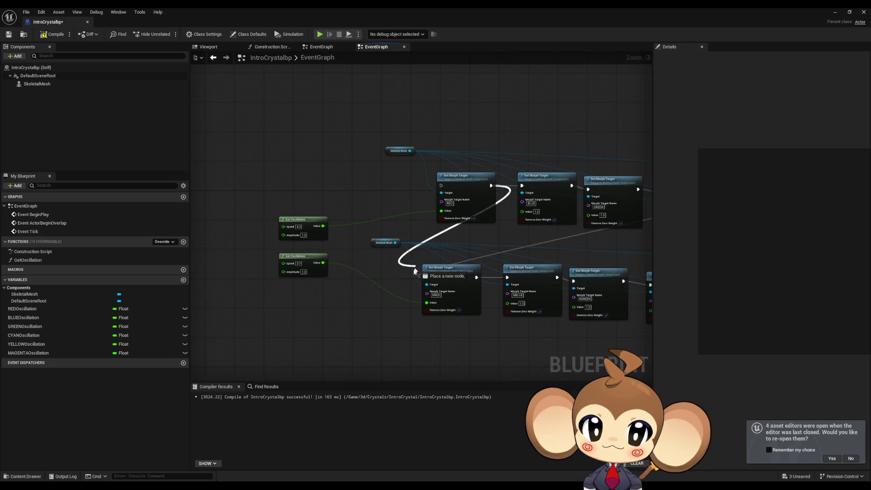
mouse_move(444, 188)
left_mouse_down()
mouse_move(535, 177)
mouse_move(233, 287)
mouse_move(202, 286)
left_mouse_up()
left_click(837, 11)
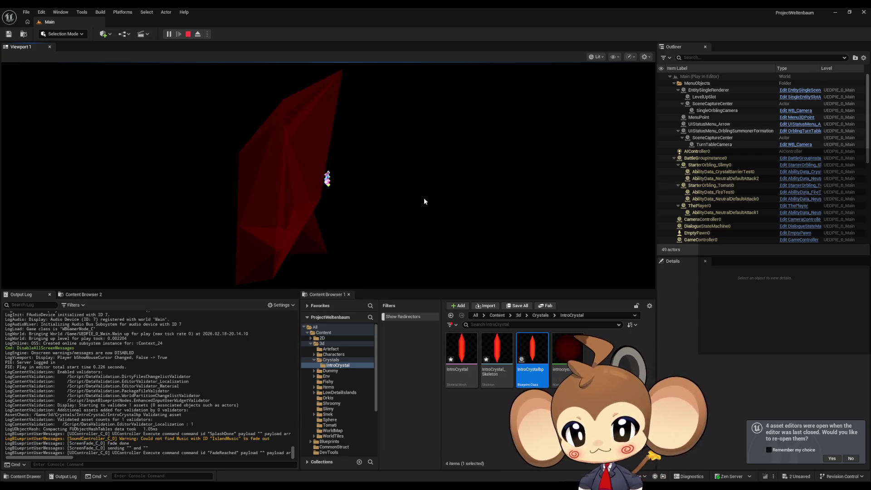
Stop the play session after watching the red crystal animate
left_click(188, 34)
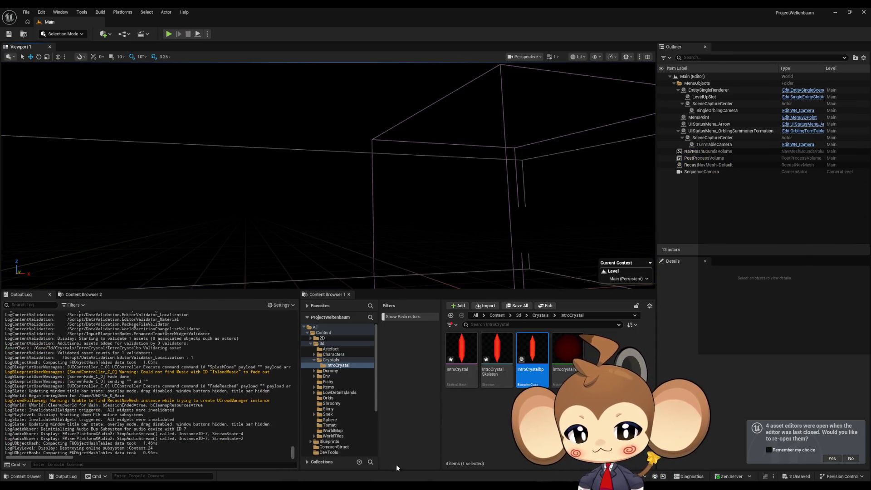
Add -1 to the top Get Oscillation Value and feed the result into NRED's Value
double_click(531, 358)
scroll(417, 235, "up", 3)
left_click_drag(411, 209, 437, 236)
key("Escape")
left_click_drag(410, 209, 436, 236)
type("add")
key("Return")
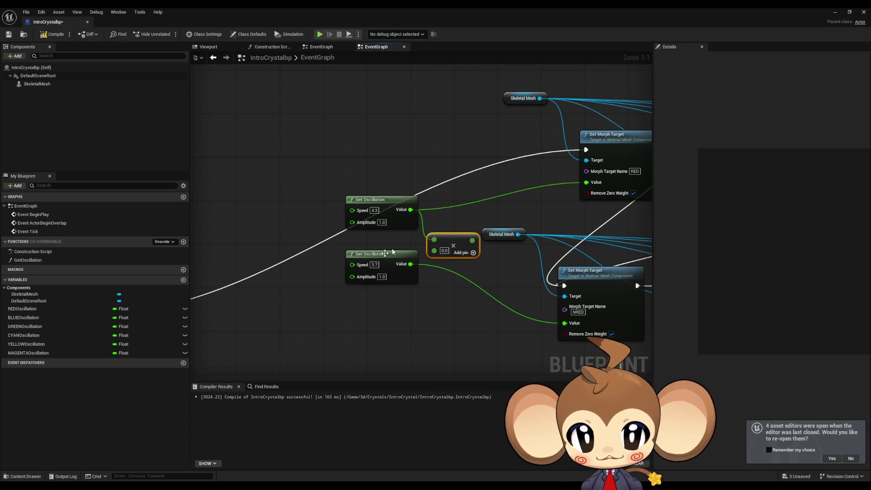
type("-1")
key("Return")
mouse_move(473, 240)
left_mouse_down()
mouse_move(540, 312)
mouse_move(564, 323)
left_mouse_up()
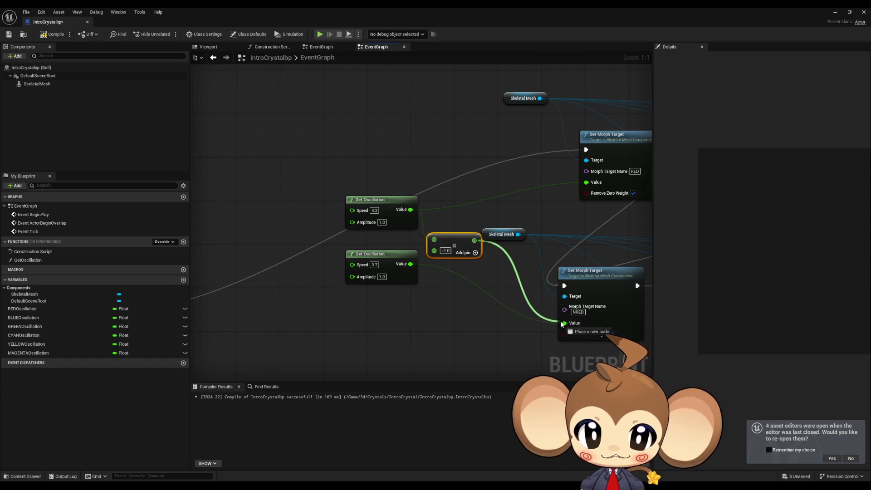
left_click_drag(455, 244, 461, 283)
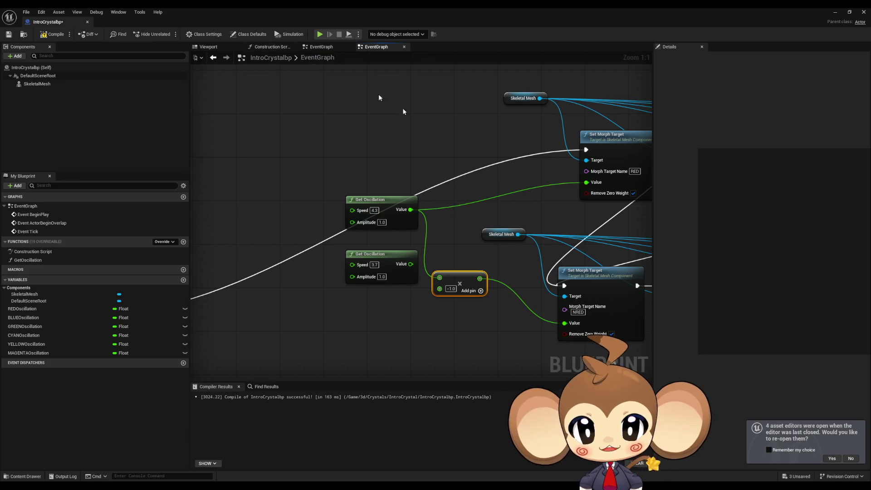
left_click(834, 12)
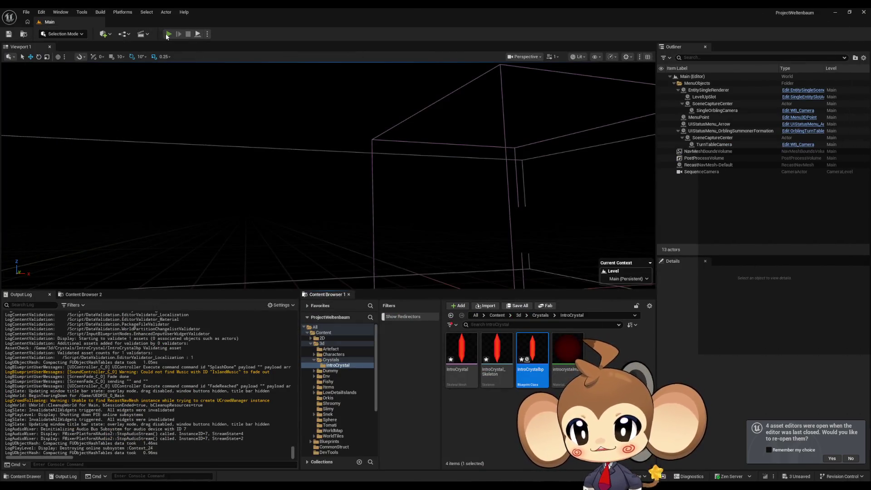
Play the level briefly, stop it, and bring back the IntroCrystalbp editor
left_click(168, 34)
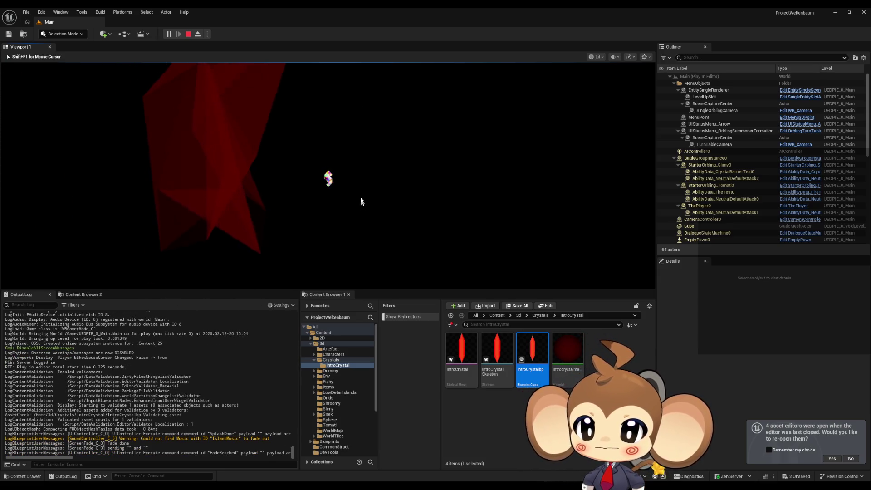
left_click(189, 35)
mouse_move(408, 476)
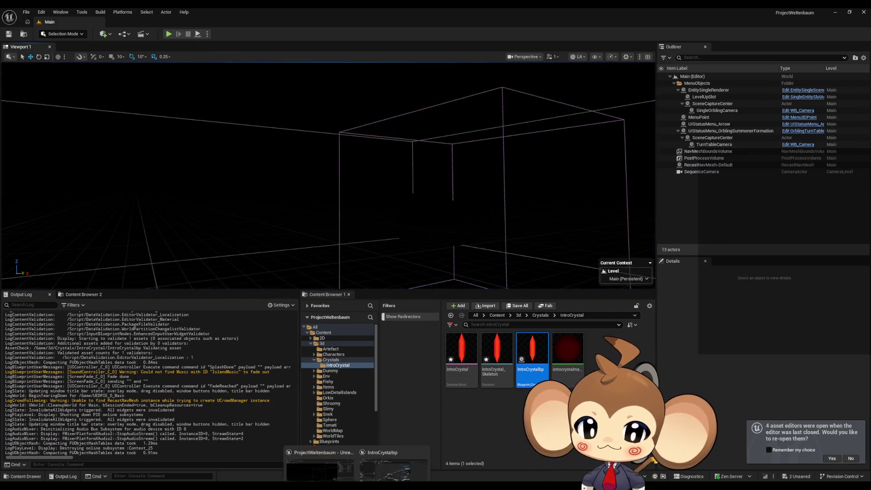
left_click(416, 460)
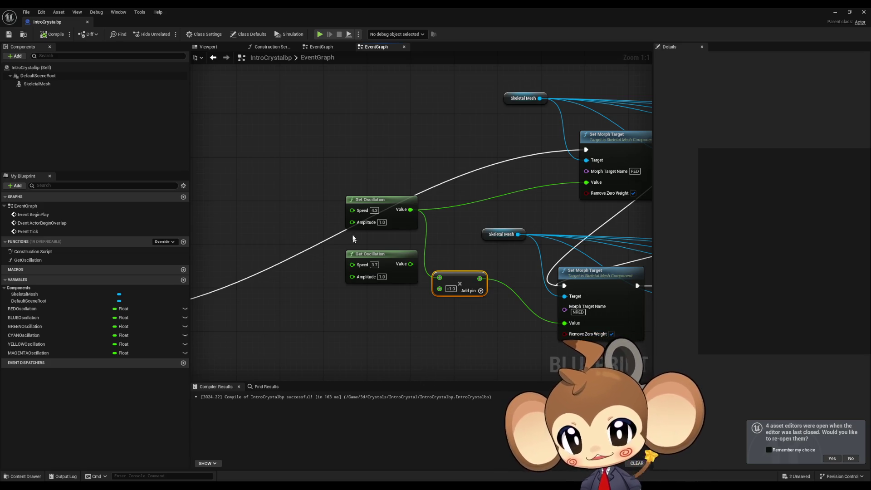
Copy the sine math chain from GetOscillation and paste it into the EventGraph
double_click(377, 251)
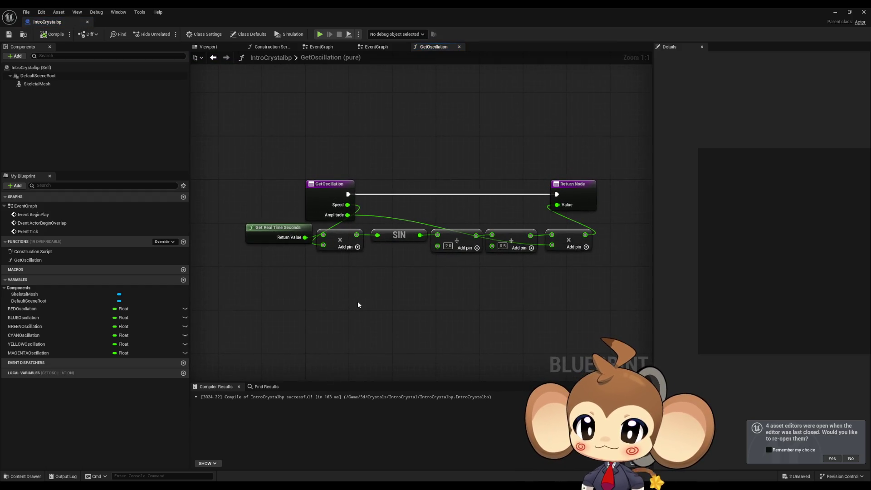
left_click_drag(262, 241, 599, 262)
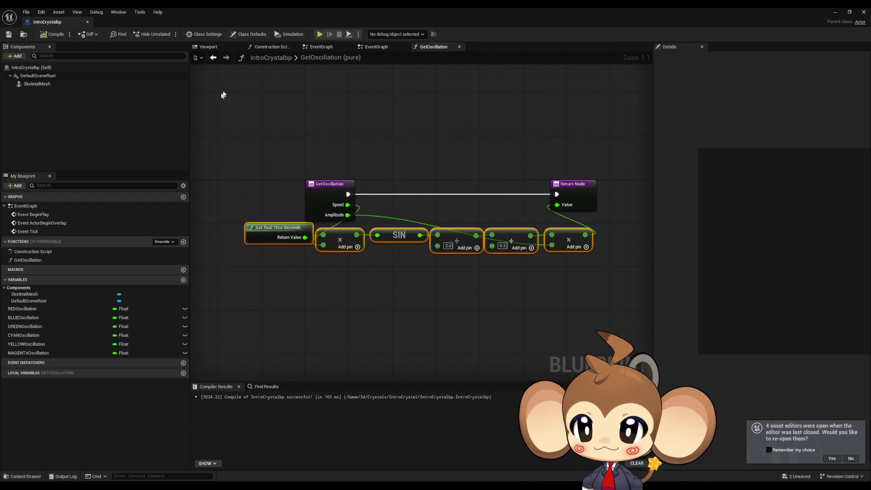
left_click(213, 58)
key("ctrl+v")
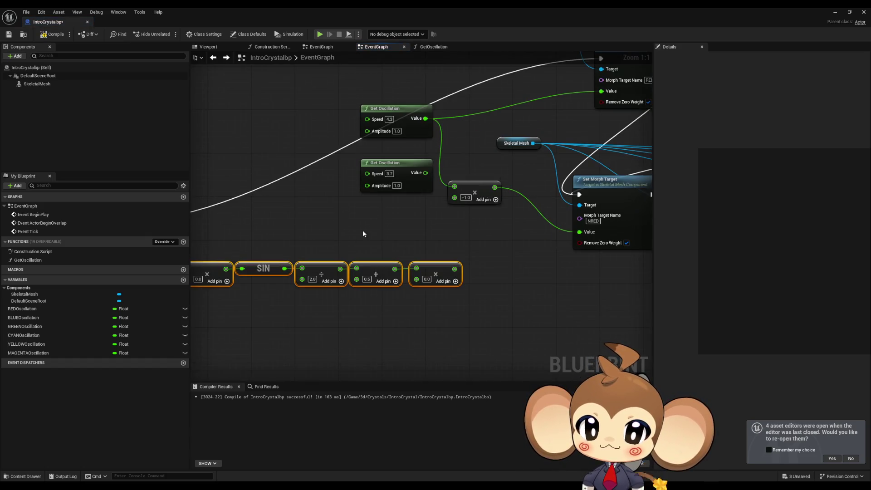
mouse_move(358, 262)
left_mouse_down()
mouse_move(424, 251)
mouse_move(405, 287)
left_mouse_up()
Replace the pasted SIN node with Cos (Radians) feeding the divide node
left_click(417, 233)
type("cos")
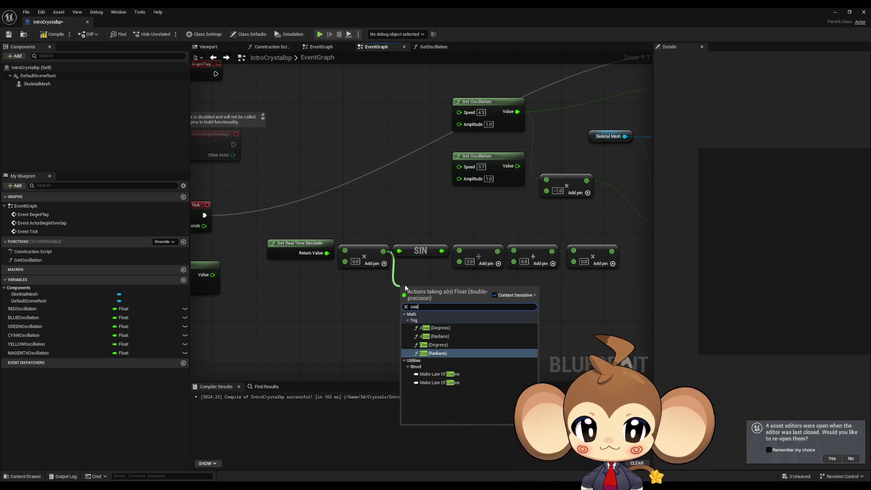
key("Return")
left_click_drag(447, 288, 456, 253)
left_click(420, 250)
key("Delete")
mouse_move(426, 293)
left_mouse_down()
mouse_move(426, 255)
mouse_move(401, 281)
left_mouse_up()
left_click(413, 253)
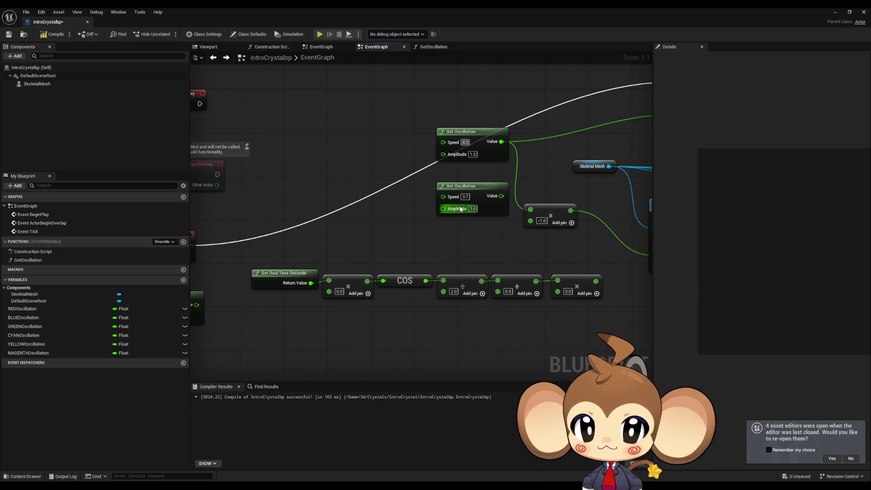
Set the multiplier to 1.0 and connect the cosine chain to NRED's Set Morph Target Value
left_click_drag(407, 322, 344, 313)
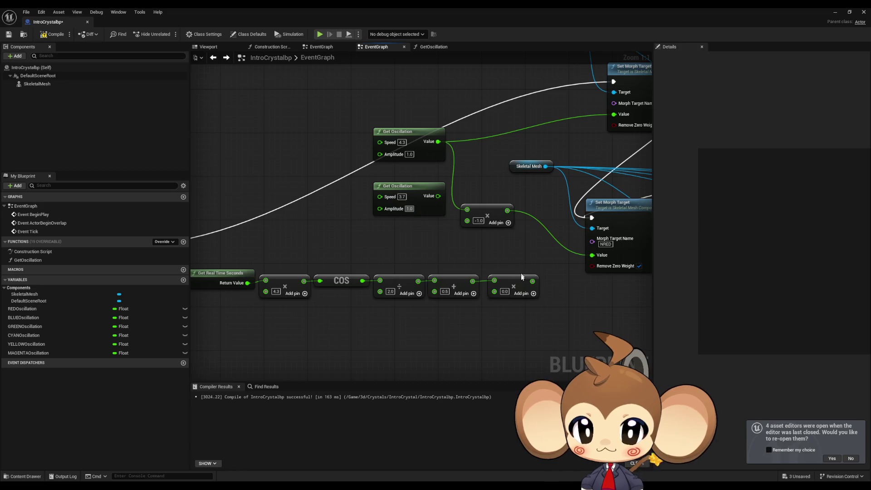
type("1")
left_click_drag(532, 281, 593, 255)
scroll(508, 325, "down", 1)
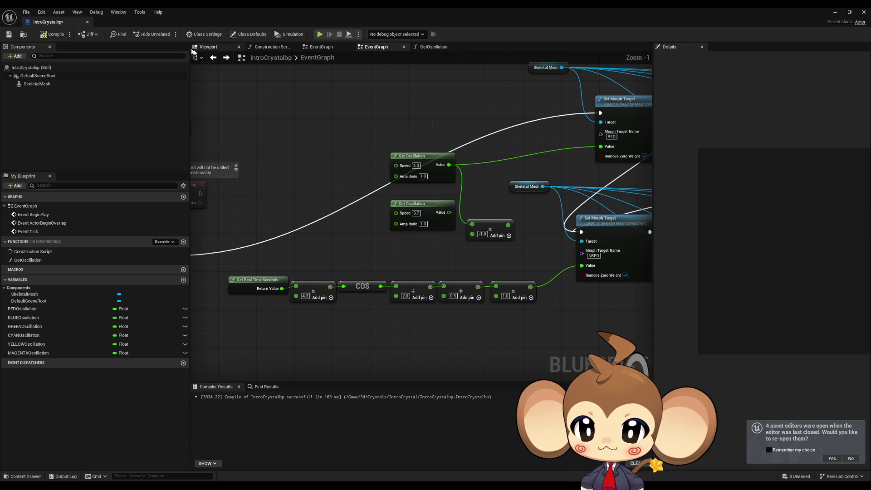
Play-test the Main level to watch the red crystal morph, then stop and return to IntroCrystalbp
left_click(834, 12)
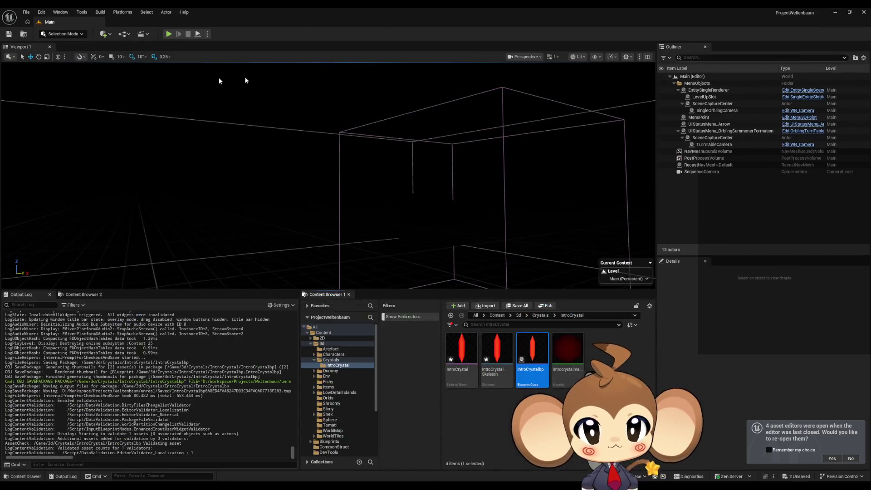
left_click(168, 34)
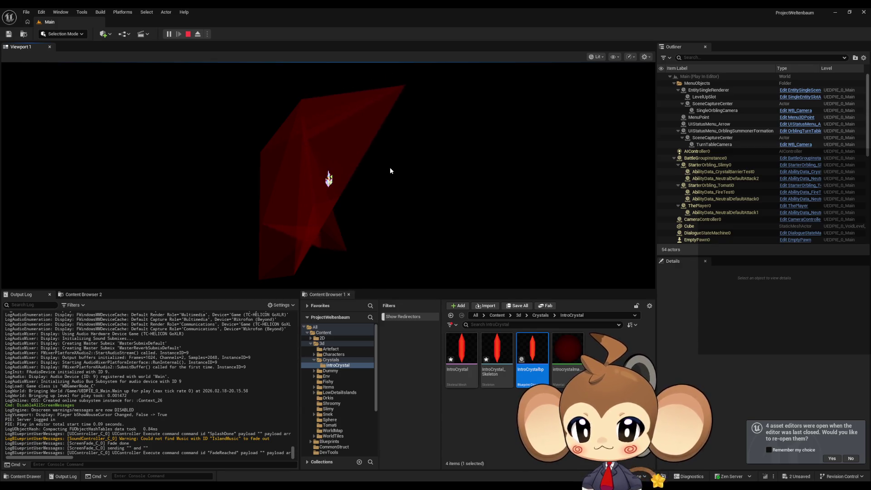
left_click(185, 35)
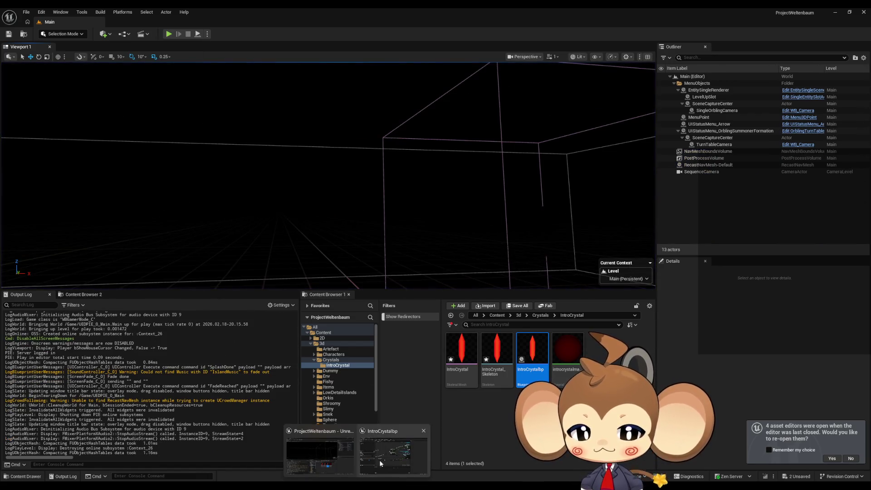
left_click(380, 463)
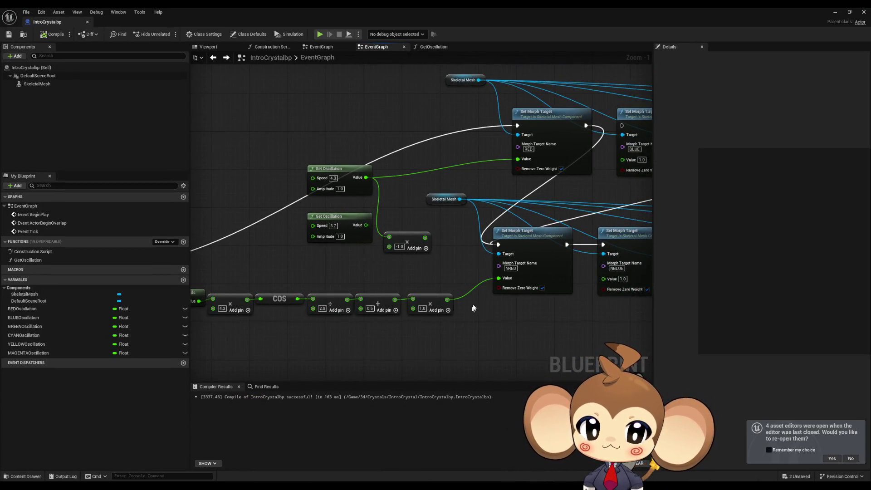
Add a Print String node after the NRED Set Morph Target step
scroll(498, 278, "down", 1)
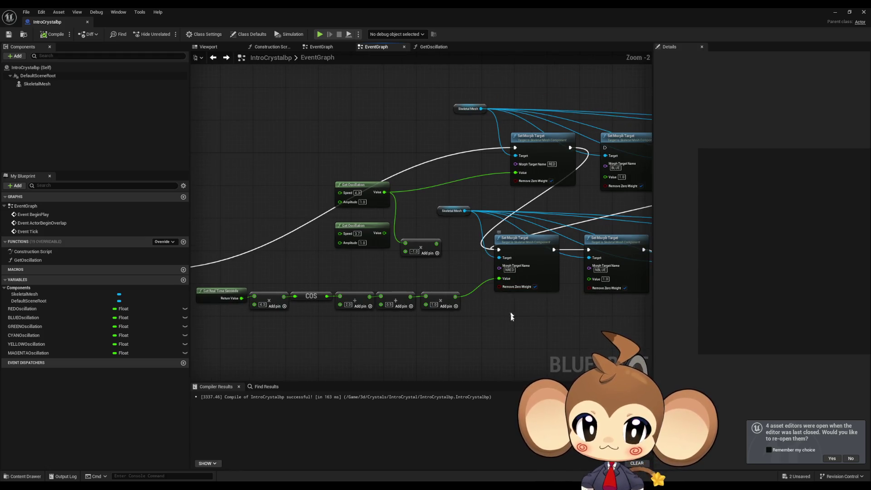
scroll(499, 318, "up", 1)
scroll(466, 330, "up", 1)
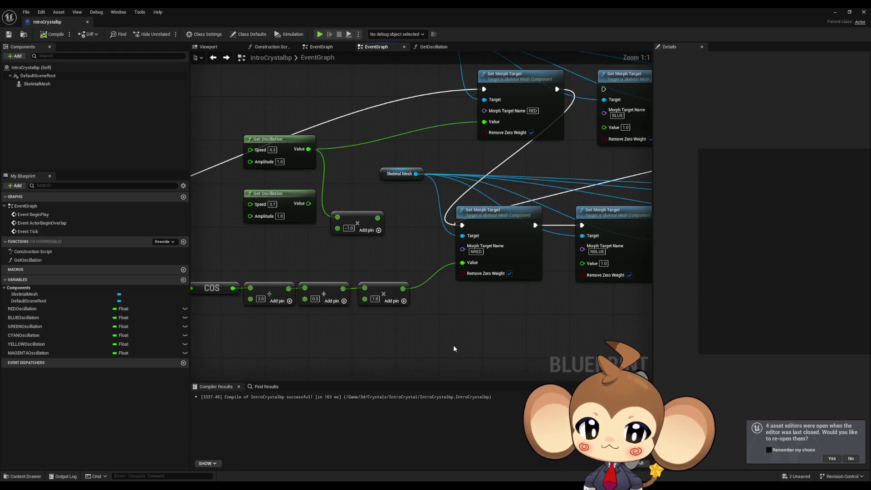
left_click_drag(453, 344, 531, 353)
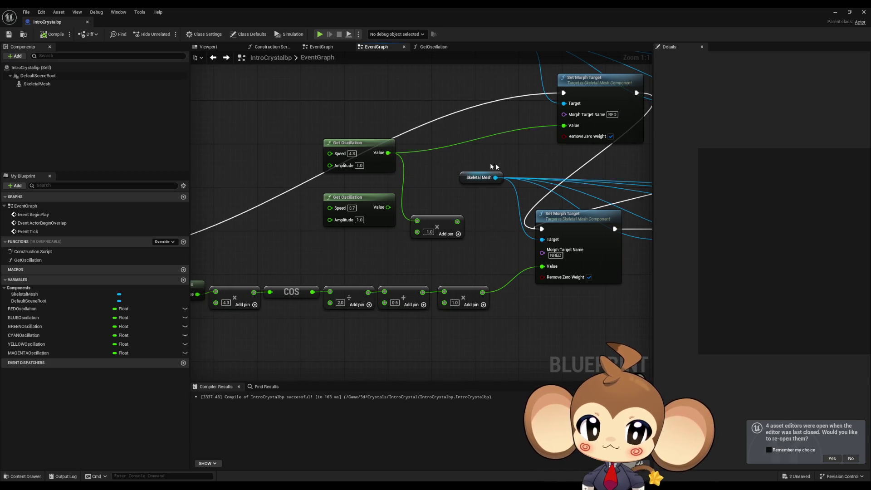
left_click_drag(487, 165, 467, 196)
mouse_move(512, 232)
left_mouse_down()
mouse_move(507, 291)
mouse_move(487, 335)
mouse_move(431, 358)
mouse_move(436, 331)
left_mouse_up()
type("print")
left_click(512, 341)
Feed Print String's In String from an Append node with a third C input
type("append")
key("Return")
left_click(466, 350)
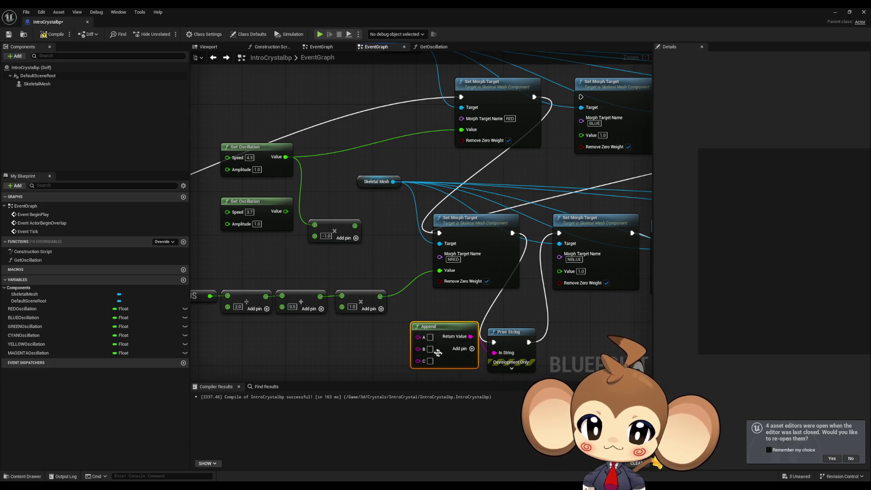
left_click(409, 327)
Wire the oscillation value into Append A and the cosine chain's result into Append C
left_click_drag(418, 336, 285, 159)
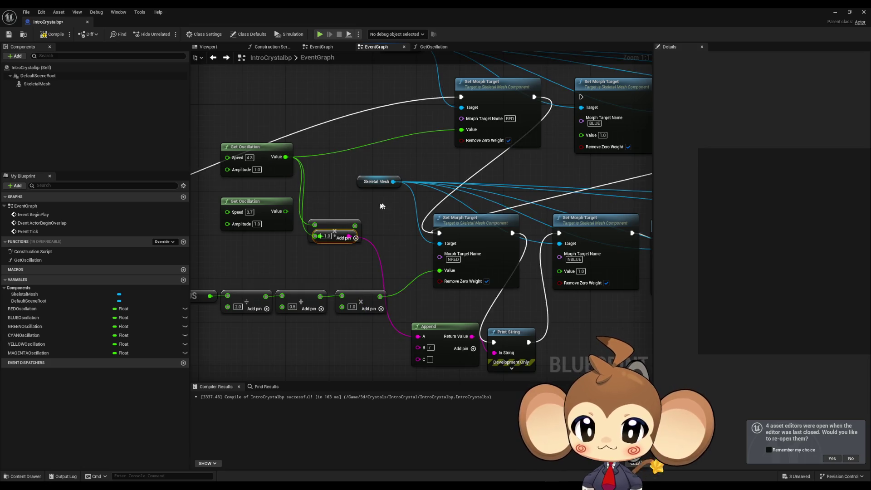
left_click_drag(339, 242, 340, 263)
left_click_drag(380, 297, 410, 359)
Play-test the Main level to log the paired values, then stop and return to the blueprint
left_click(833, 12)
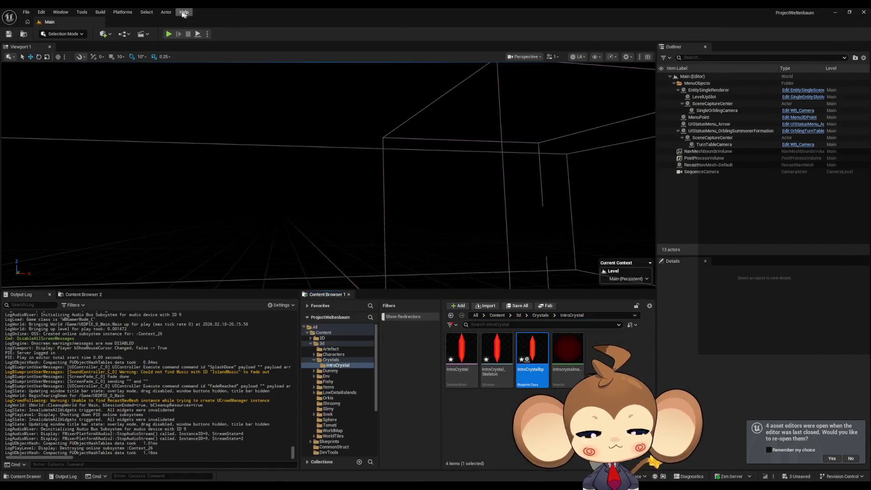
left_click(168, 34)
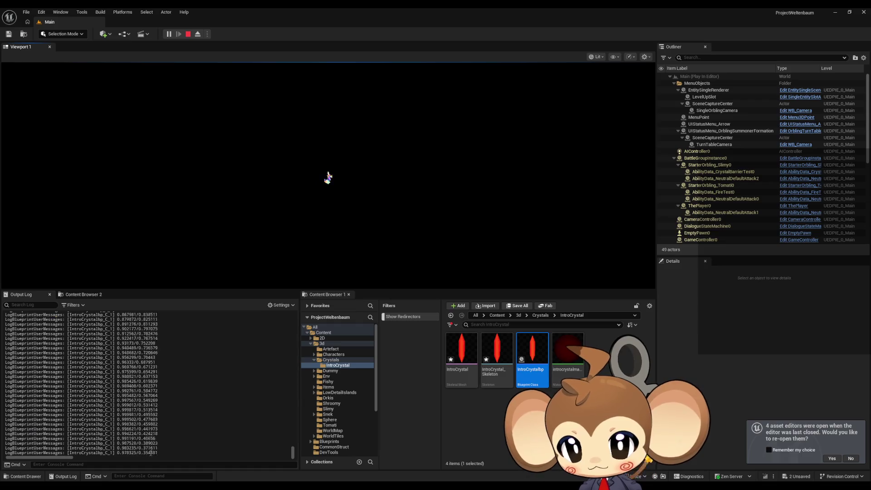
left_click(459, 133)
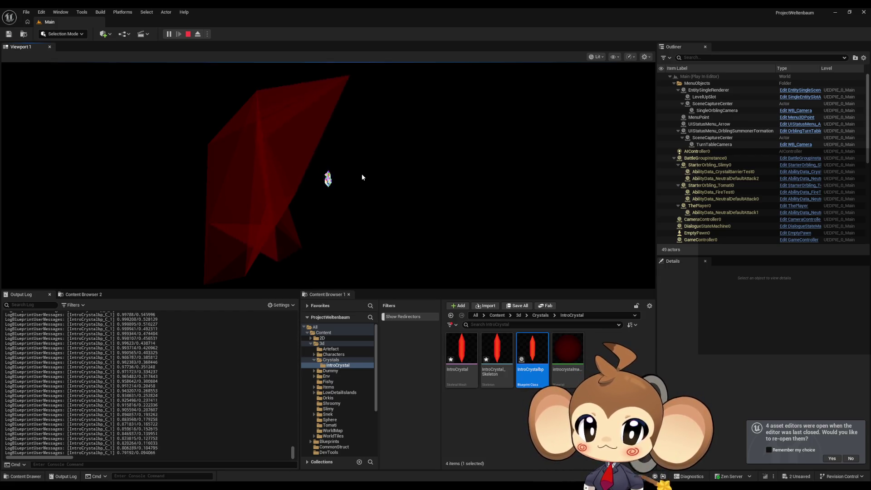
left_click(189, 34)
left_click(413, 461)
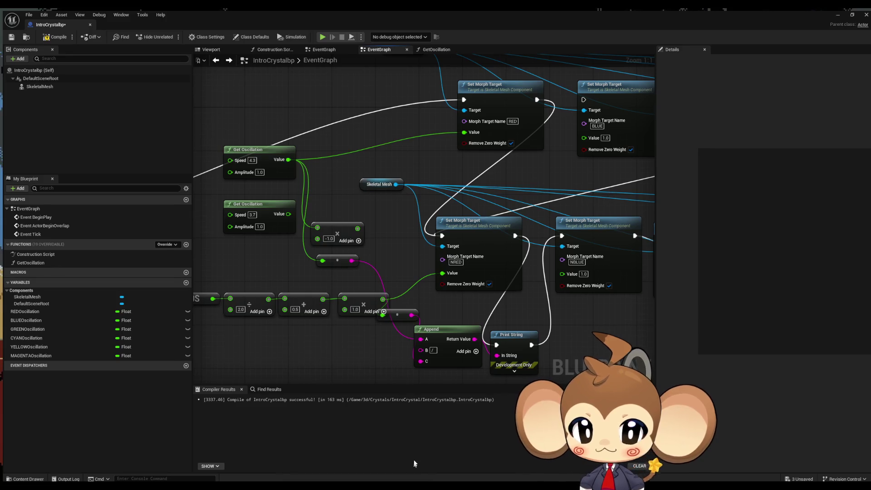
Change the cosine chain's first multiply value from 4.3 to 3.7
mouse_move(373, 309)
left_mouse_down()
mouse_move(349, 277)
mouse_move(313, 284)
left_mouse_up()
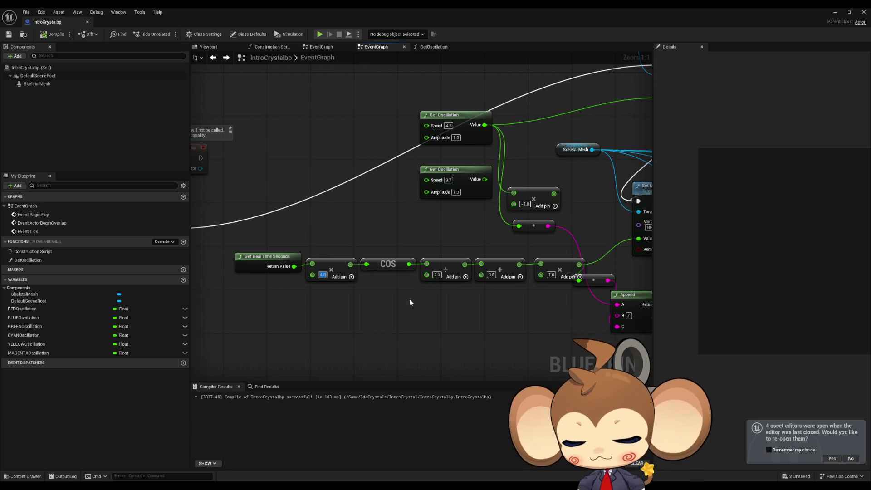
type("3.7")
key("Return")
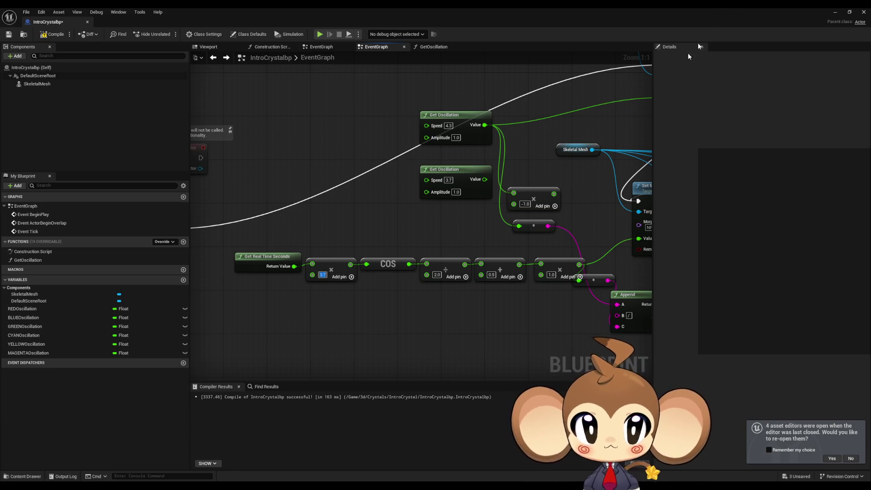
Play-test the Main level again and end the session with Escape
left_click(835, 12)
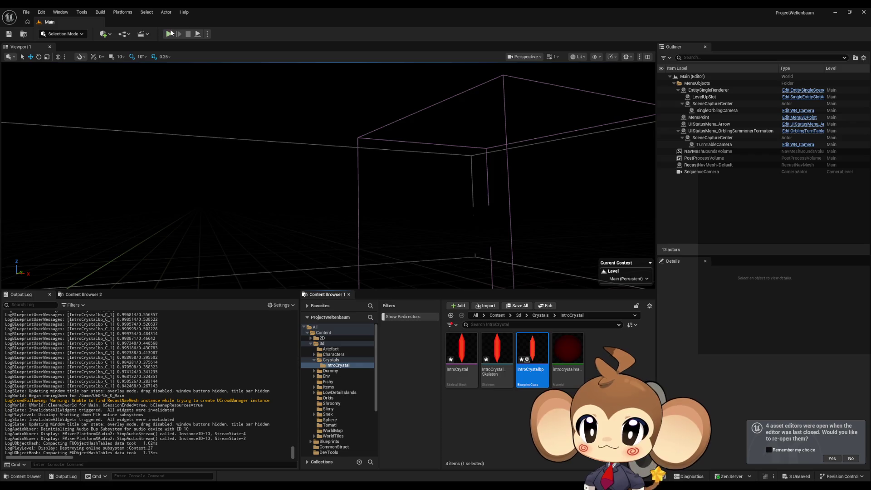
left_click(169, 34)
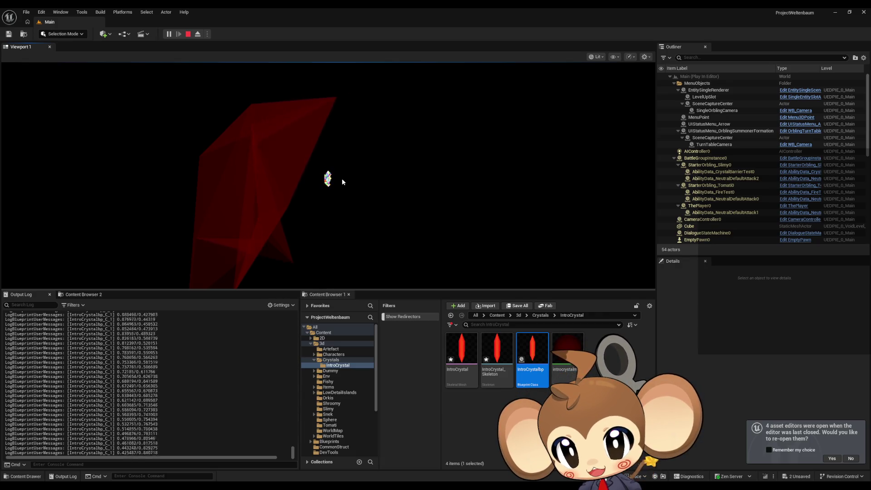
key("Escape")
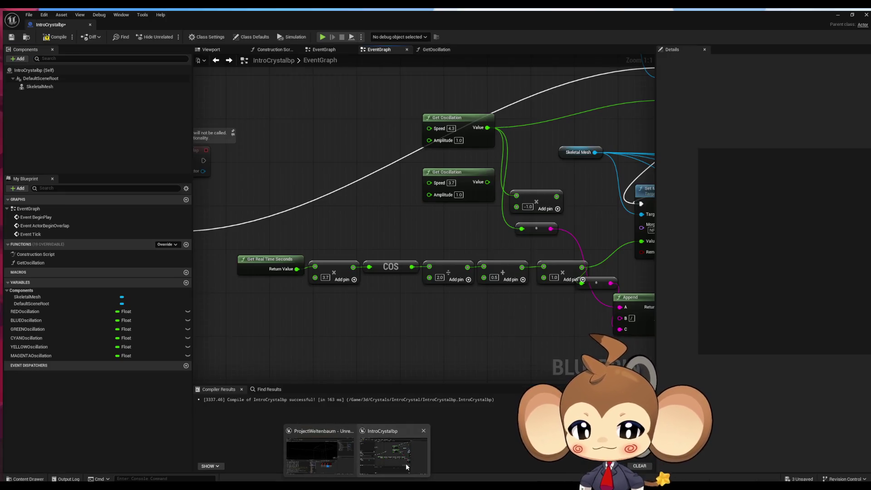
Bring back the IntroCrystalbp EventGraph and zoom out to view the event nodes and cosine chain
left_click(406, 463)
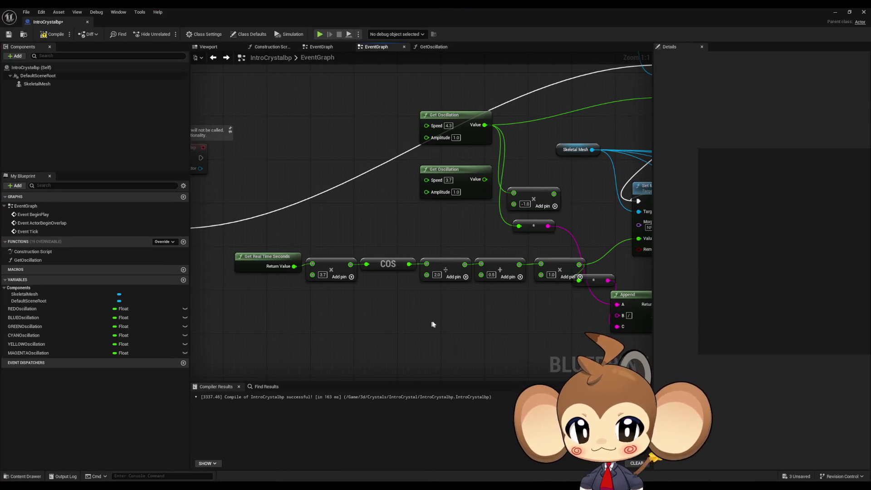
scroll(451, 339, "down", 2)
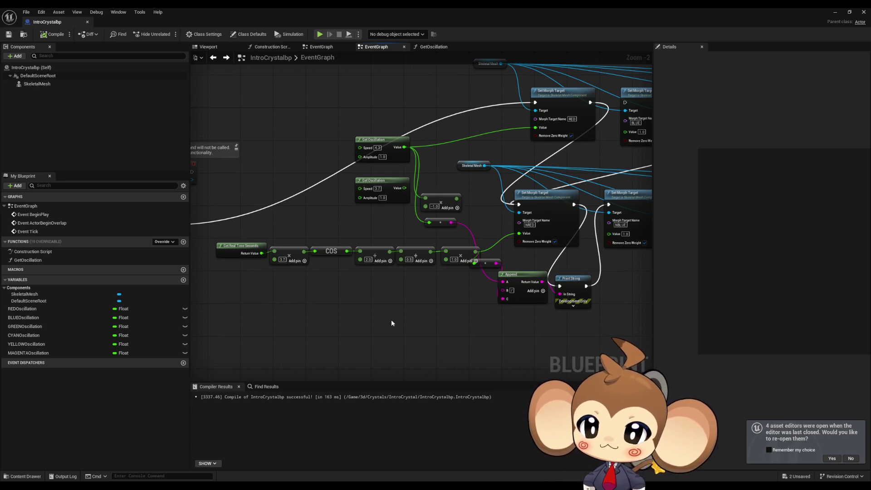
mouse_move(392, 322)
left_mouse_down()
mouse_move(496, 288)
mouse_move(577, 276)
mouse_move(476, 295)
mouse_move(438, 313)
left_mouse_up()
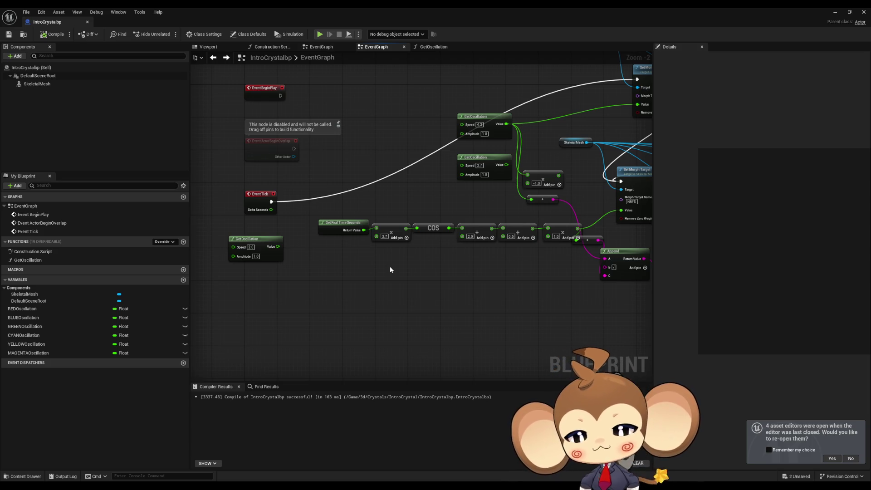
Add a Random Float in Range node with its maximum set to 1.0
scroll(388, 266, "up", 2)
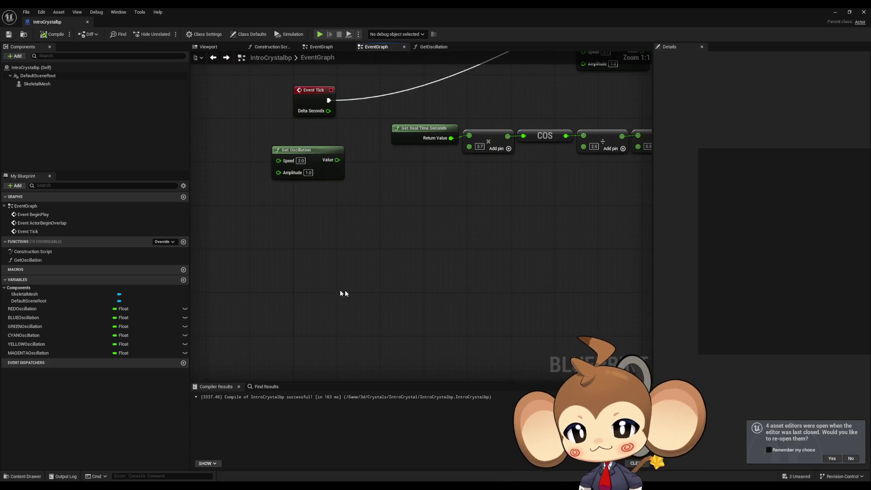
right_click(357, 295)
type("rand rang float")
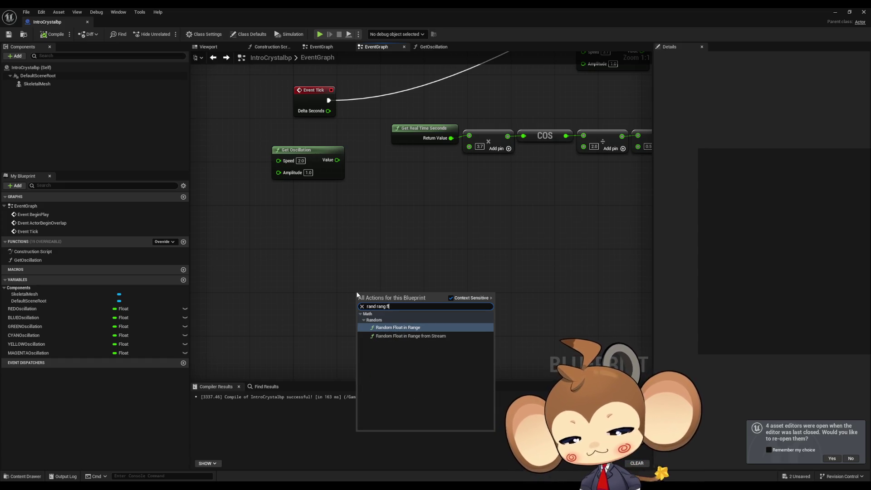
key("Return")
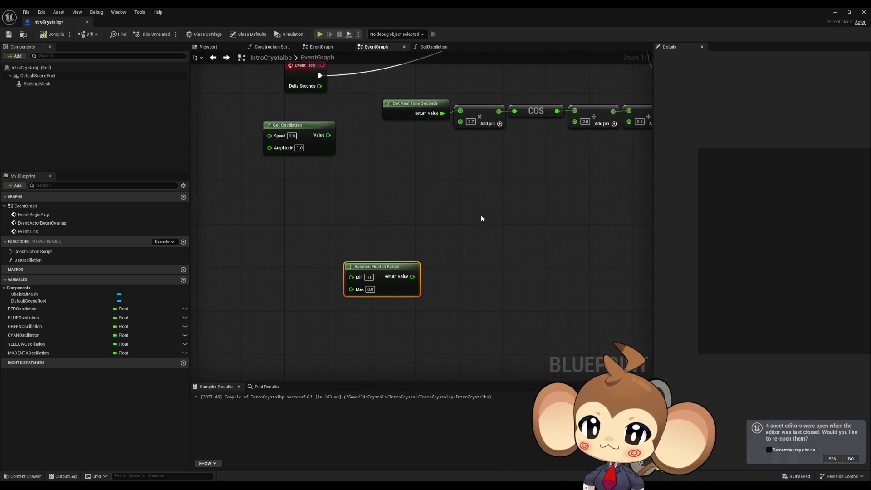
left_click(370, 289)
type("1")
left_click(530, 253)
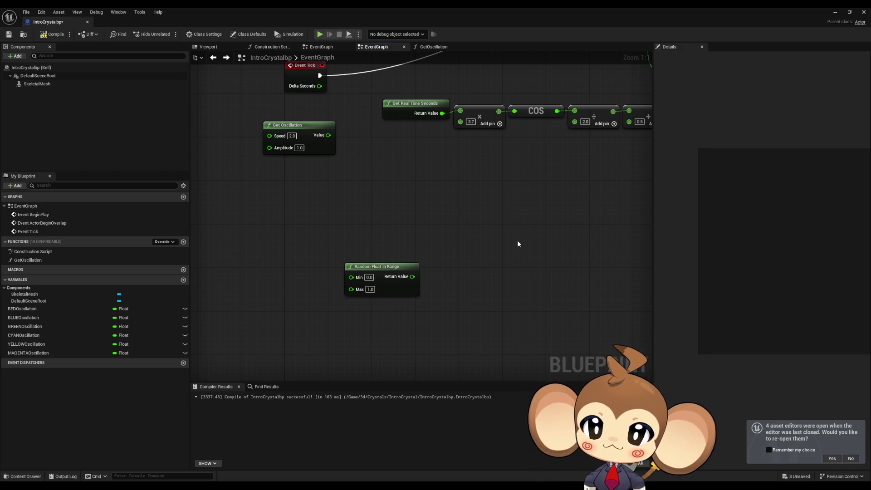
Set the random node's minimum to -1 and cut the node
left_click_drag(518, 243, 524, 230)
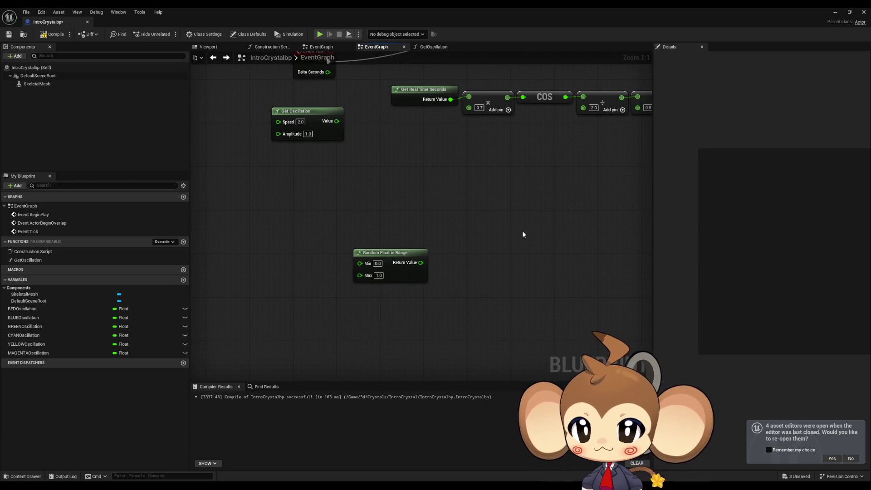
left_click(378, 263)
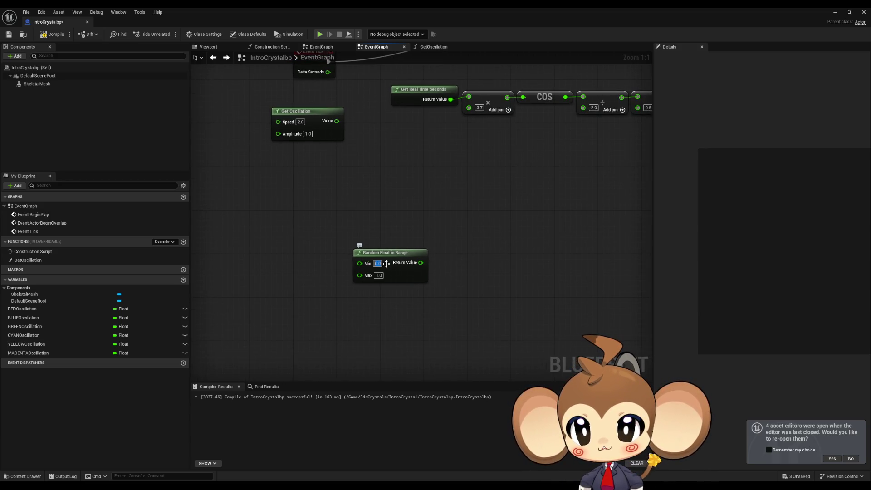
type("-1")
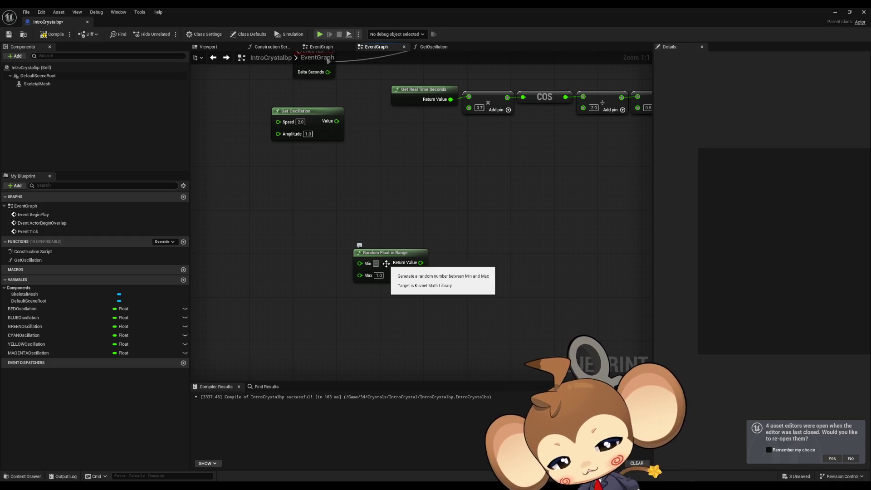
key("ctrl+z")
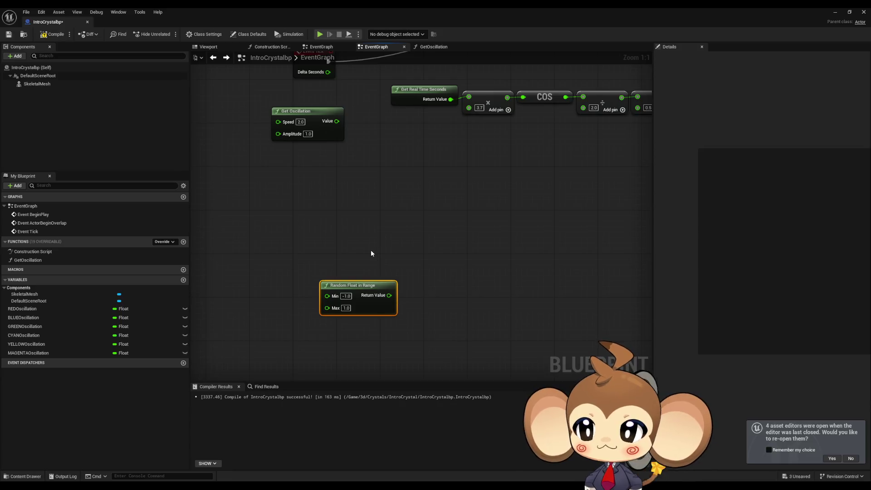
key("ctrl+z")
In GetOscillation, delete the old sine chain and paste the Random Float in Range node below
double_click(44, 259)
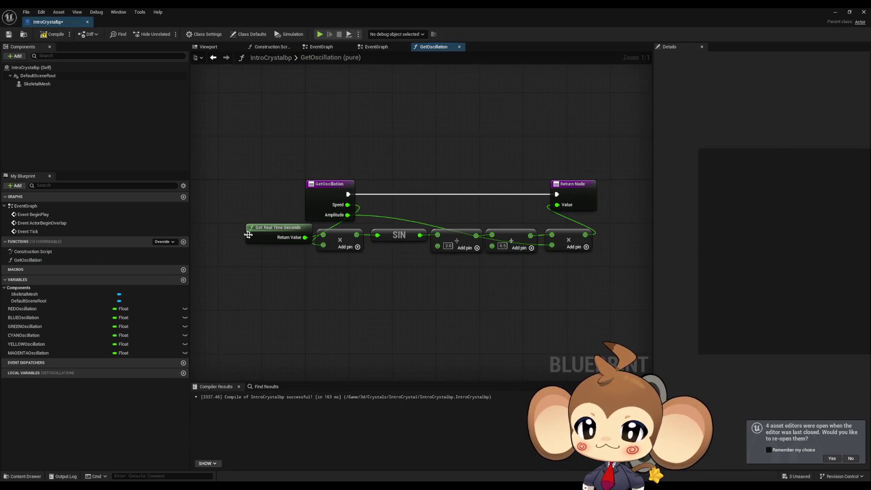
left_click_drag(220, 240, 517, 285)
key("Delete")
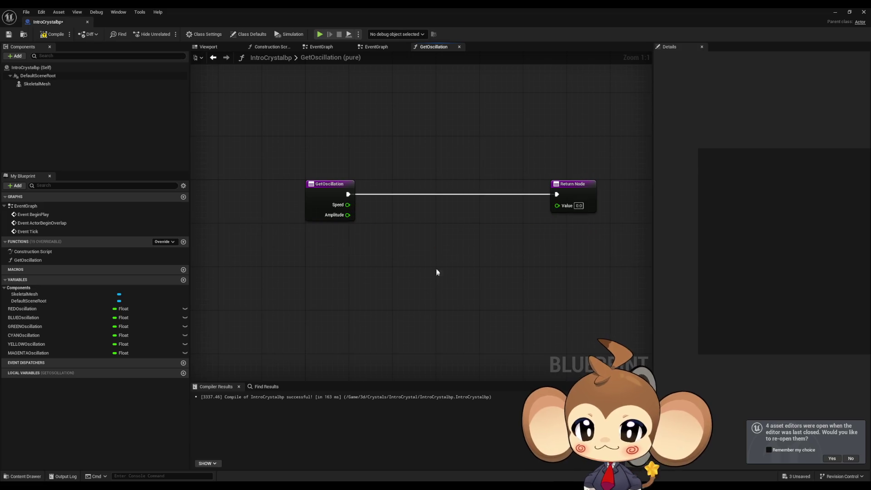
key("ctrl+v")
left_click_drag(442, 242, 437, 231)
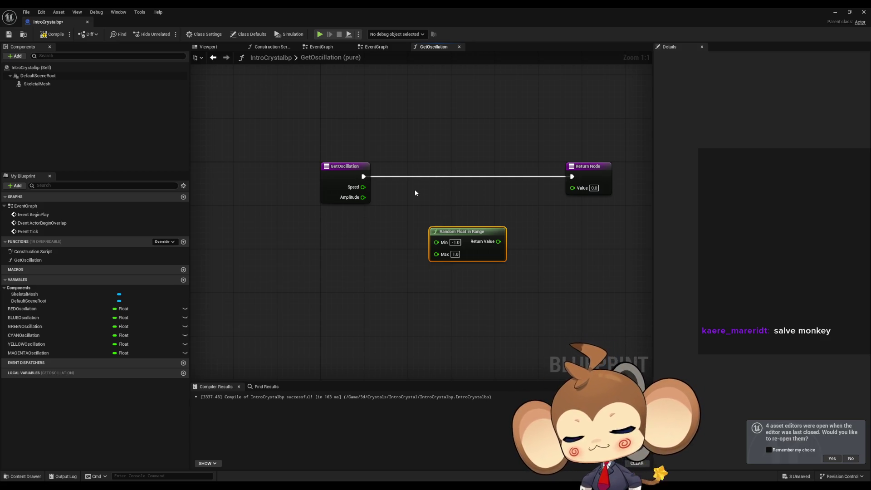
left_click_drag(465, 234, 373, 256)
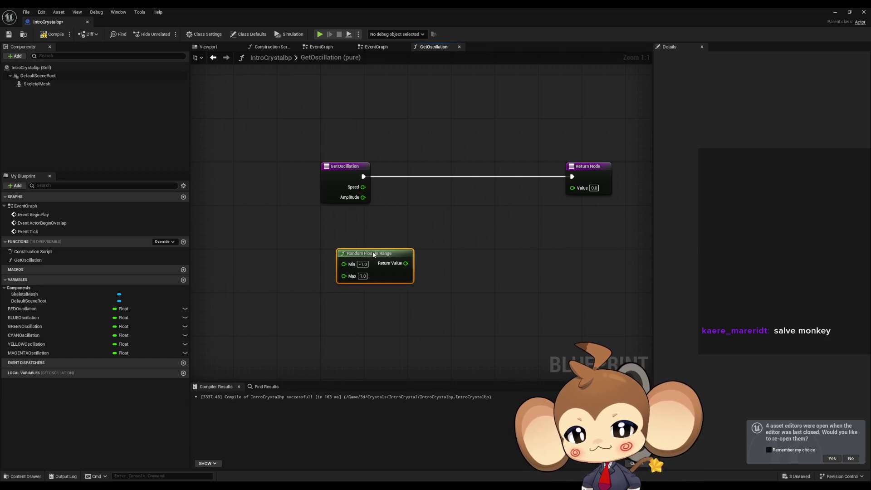
Add a + math node fed by Speed and the random value, with a third input
left_click_drag(362, 187, 461, 226)
type("+")
key("Return")
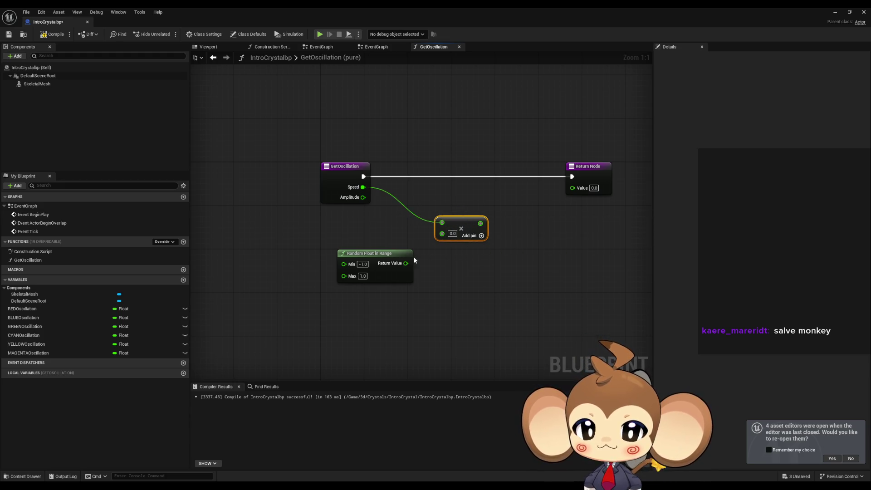
left_click_drag(405, 263, 442, 239)
left_click(481, 236)
Wire a Get World Delta Seconds node into the math node's third input, discarding a stray Get Delta Time
right_click(356, 319)
type("delta time")
key("Return")
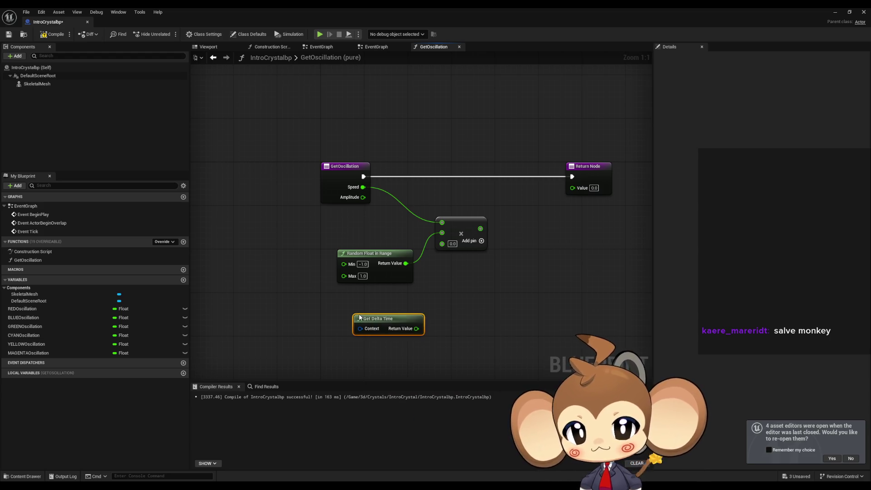
key("Delete")
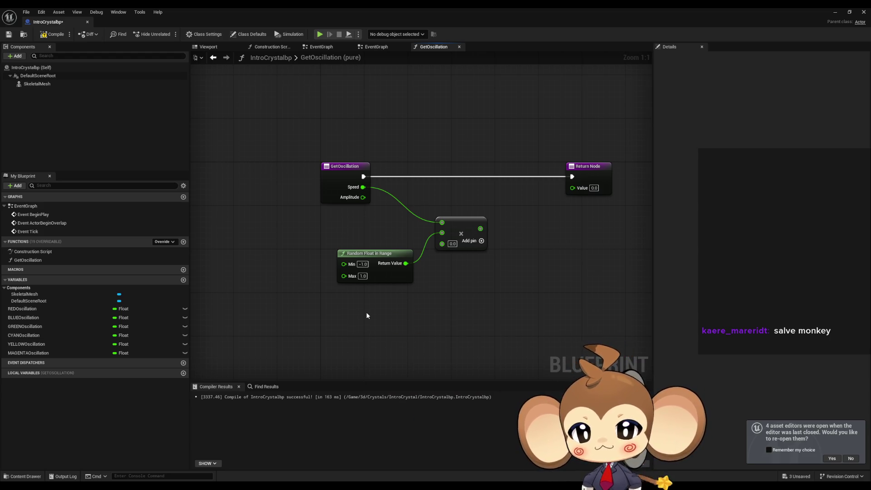
right_click(366, 311)
type("delta seco")
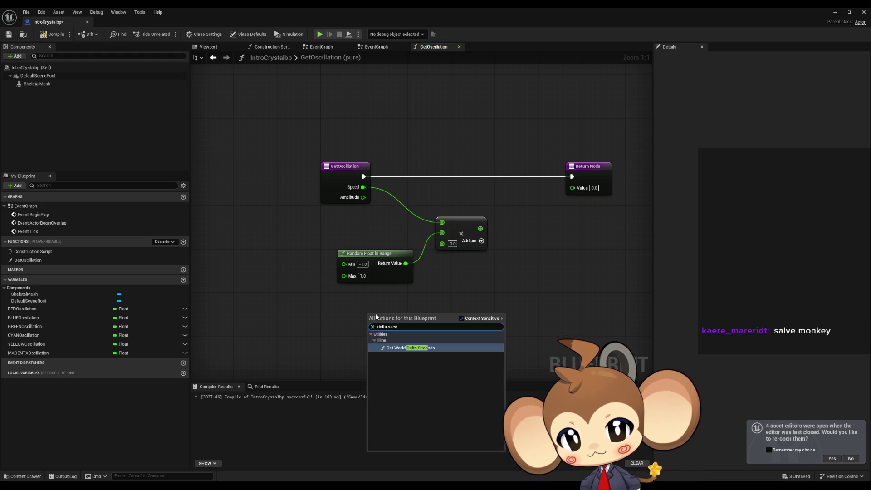
key("Return")
left_click_drag(427, 323, 442, 243)
left_click_drag(431, 308, 410, 292)
left_click(499, 298)
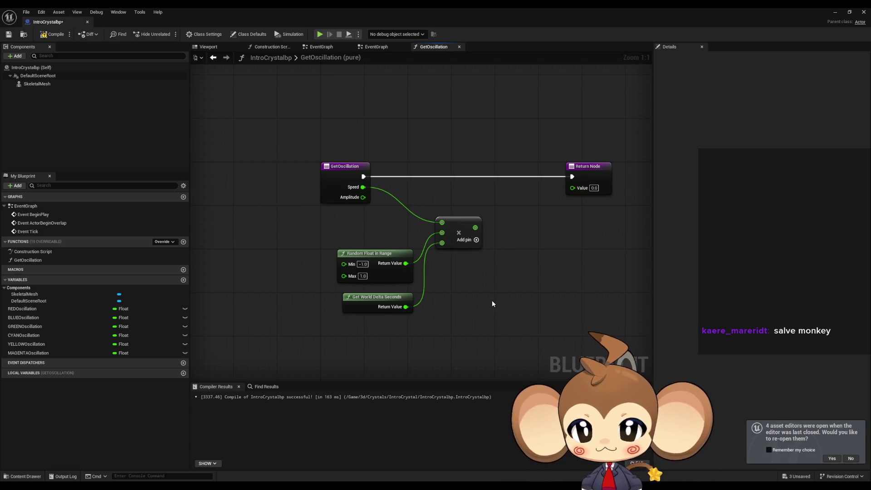
left_click(347, 192)
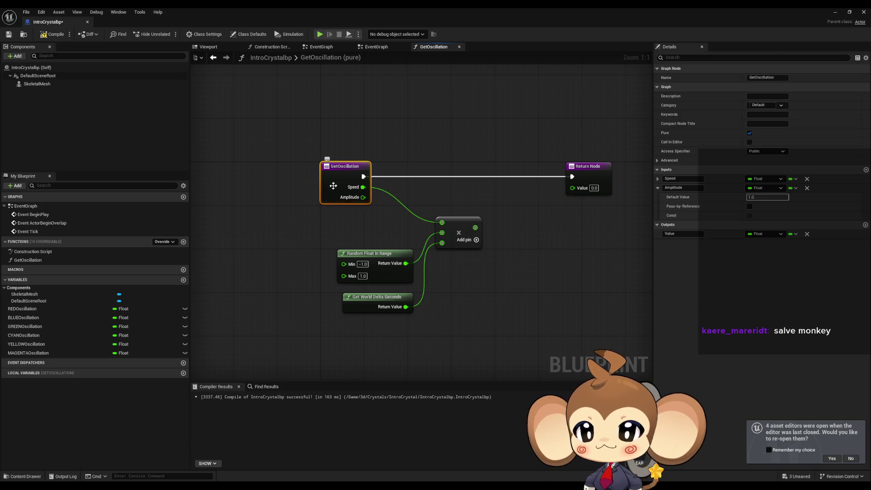
Add a float input named CurrentValue to GetOscillation and shift the random node left
left_click(865, 169)
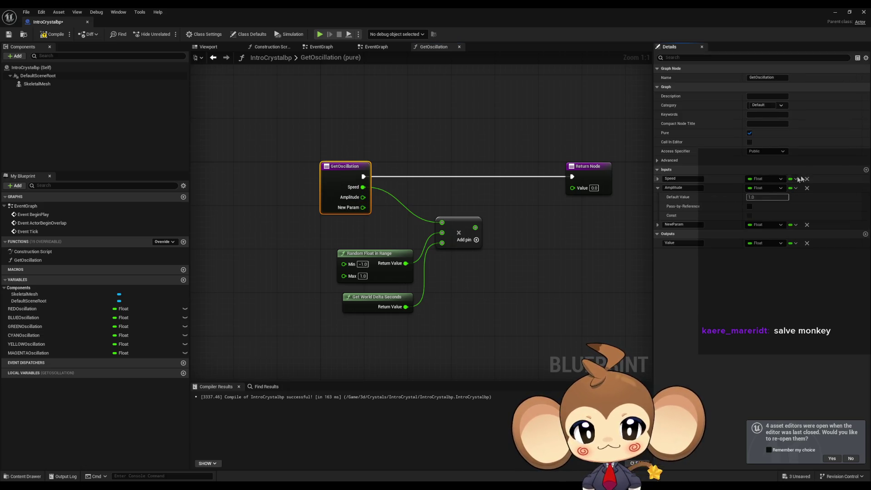
double_click(689, 223)
type("Cu")
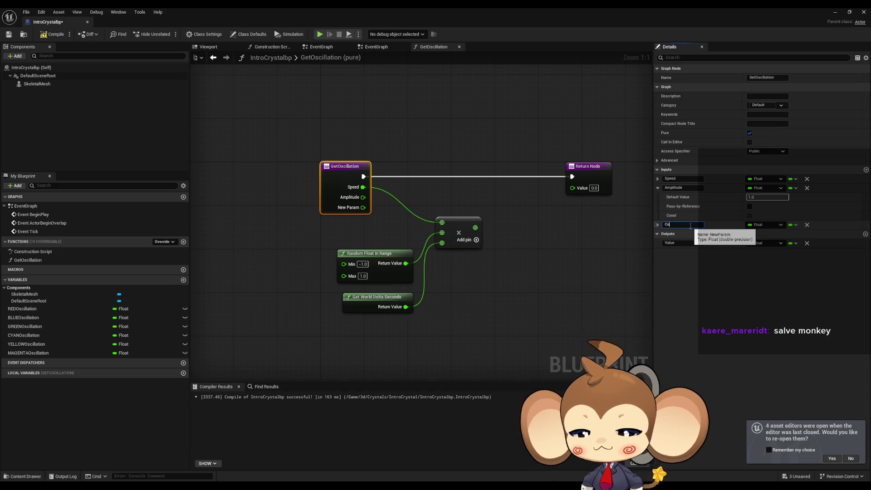
type("rrentValu")
key("Return")
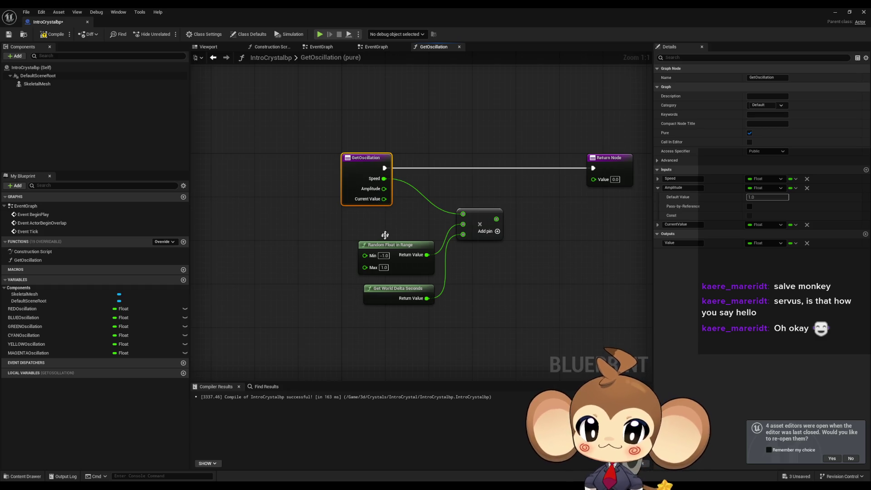
left_click_drag(383, 247, 340, 242)
Arrange Random Float in Range, Get World Delta Seconds and the math node into a compact cluster
left_click_drag(380, 290, 340, 281)
left_click(361, 302)
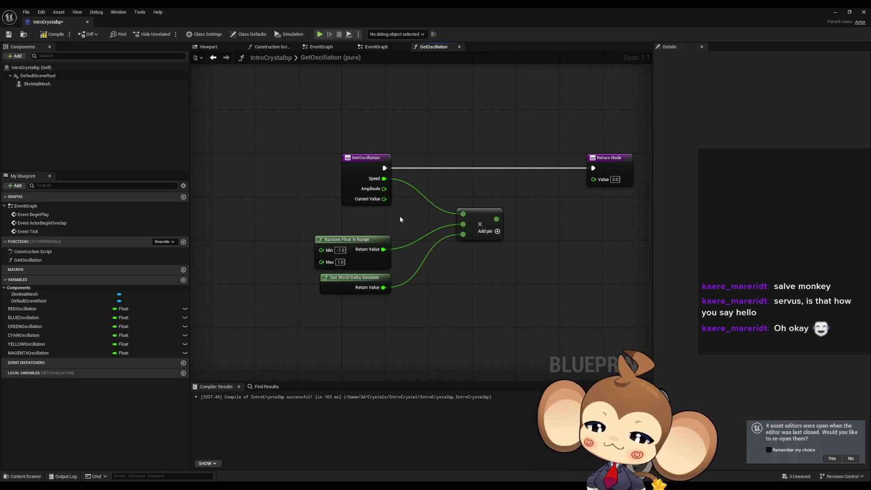
mouse_move(589, 197)
left_mouse_down()
mouse_move(511, 225)
mouse_move(327, 202)
left_mouse_up()
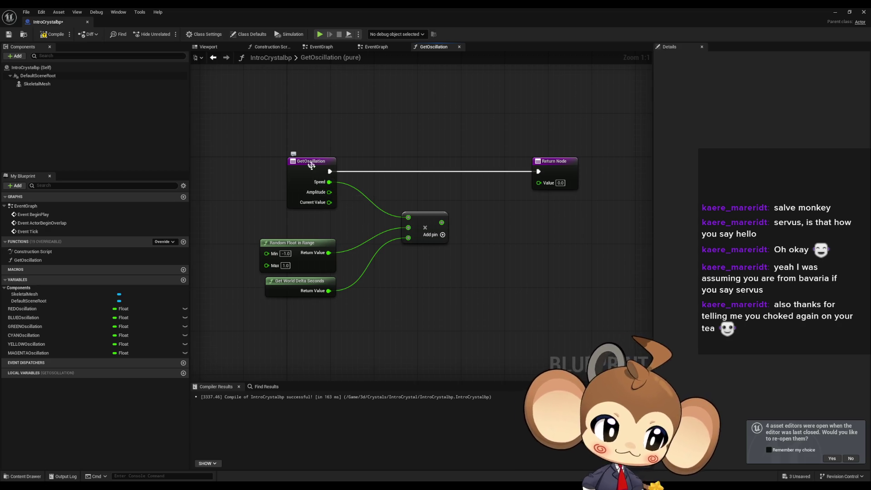
mouse_move(461, 298)
left_mouse_down()
mouse_move(466, 268)
mouse_move(452, 224)
mouse_move(457, 240)
left_mouse_up()
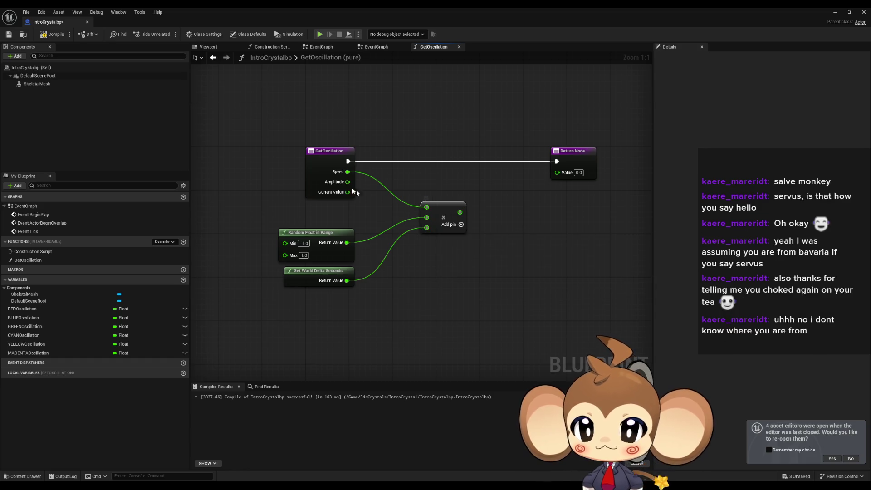
left_click(311, 175)
left_click_drag(447, 216, 413, 210)
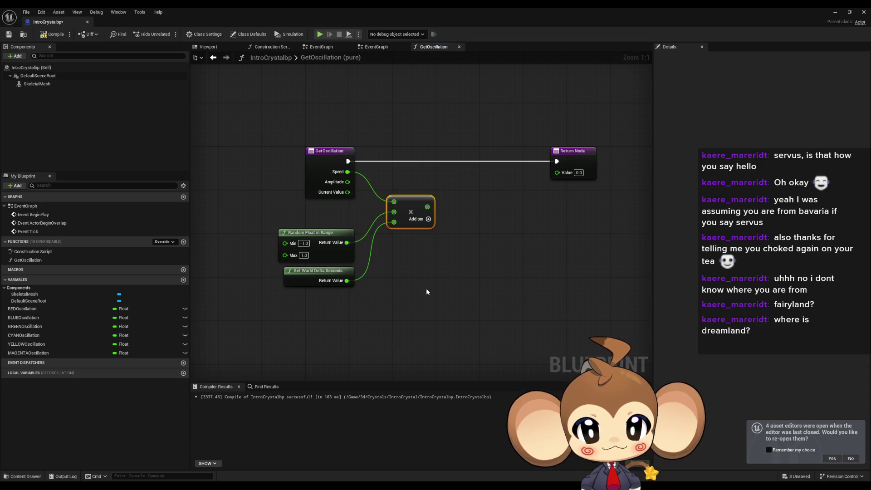
left_click_drag(426, 291, 409, 297)
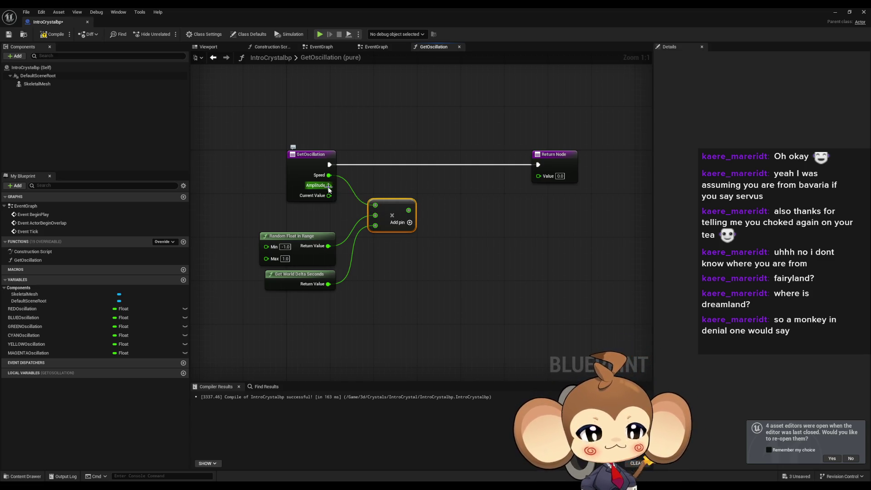
left_click_drag(422, 220, 433, 217)
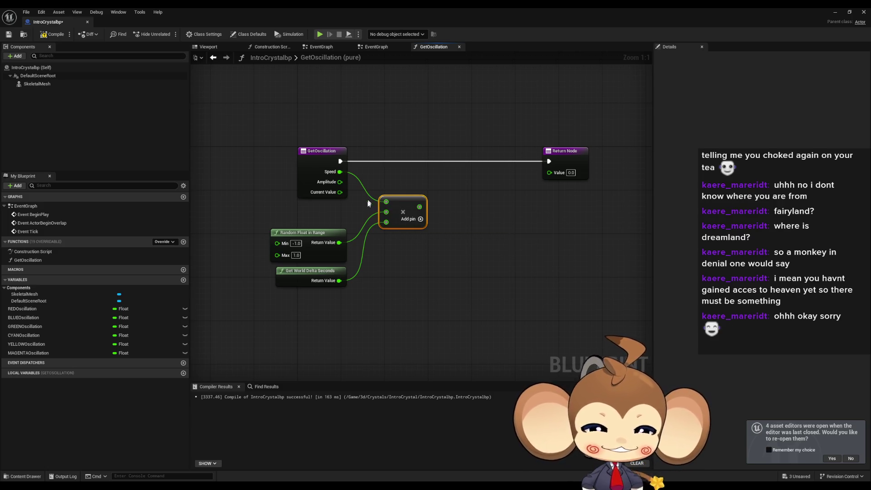
left_click_drag(419, 272, 432, 268)
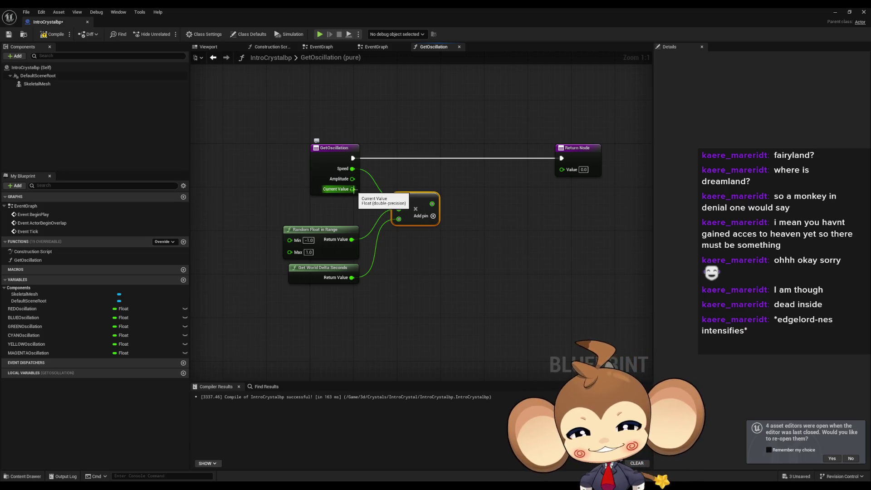
Add a Map Range Clamped node from Current Value with In Range B set to 1.0
left_click_drag(350, 193, 398, 260)
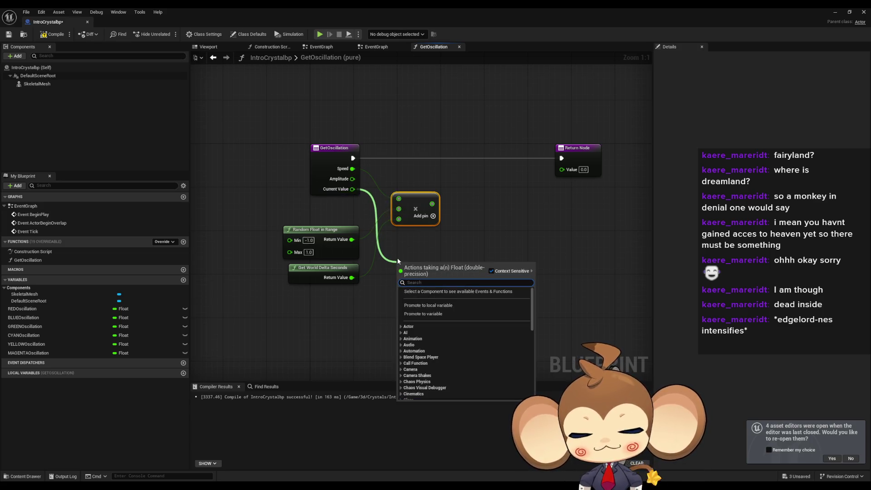
type("map")
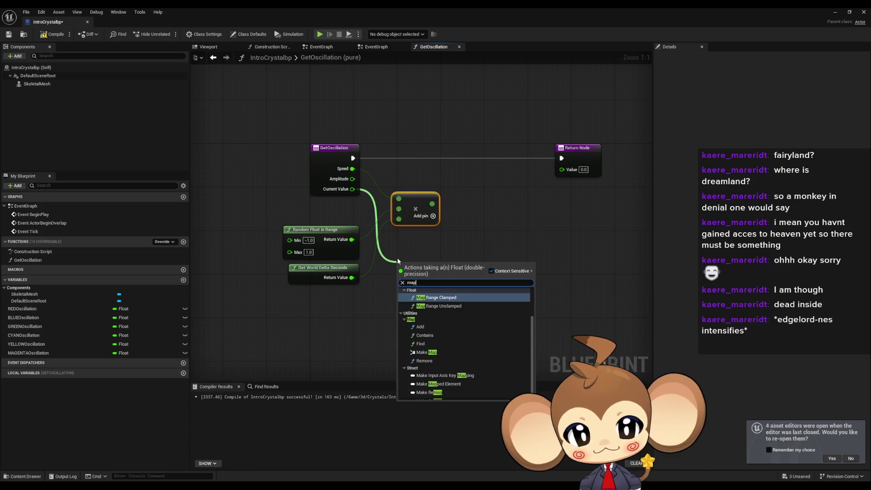
key("Down")
key("Up")
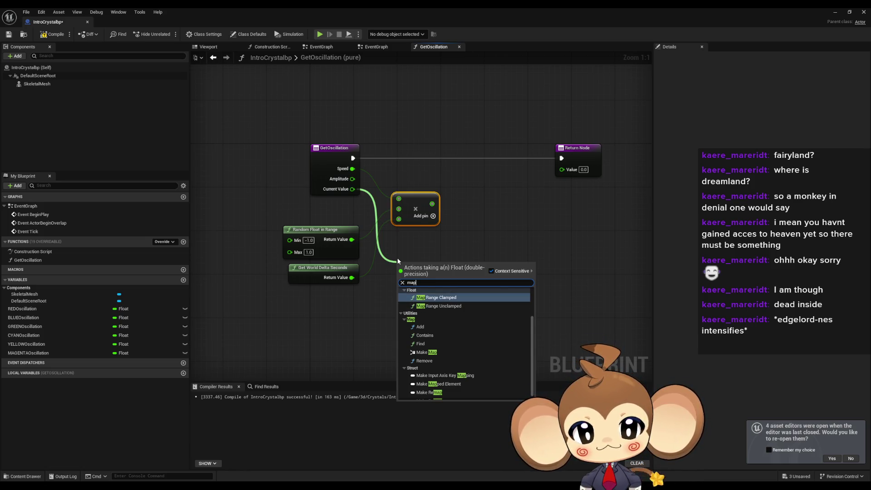
key("Return")
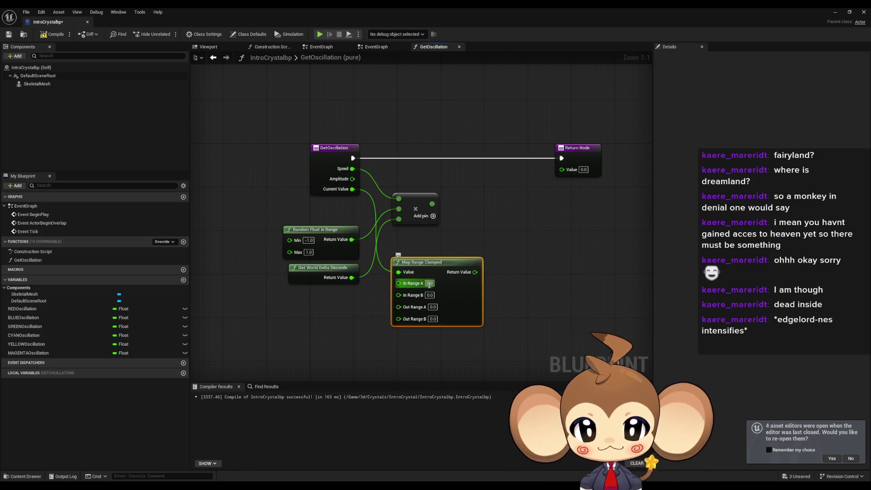
left_click(429, 295)
type("1")
key("Return")
left_click(514, 271)
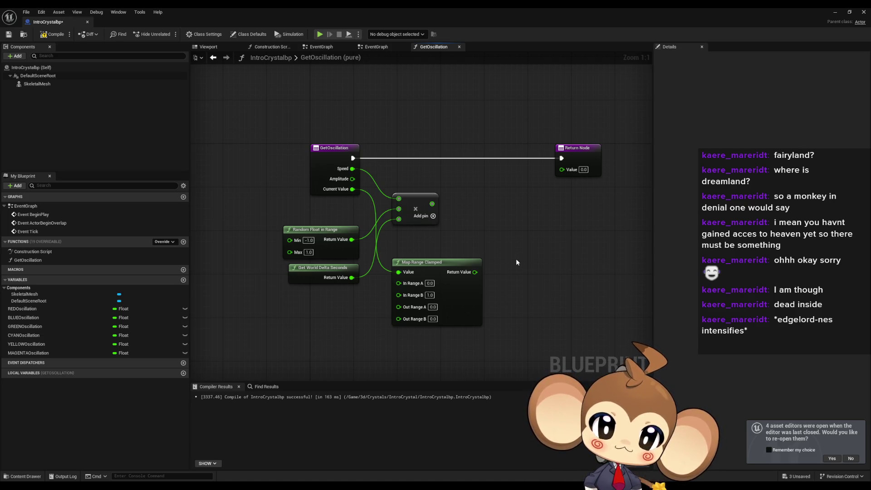
Delete the Map Range Clamped node and switch over to a blank Paint canvas
left_click(447, 261)
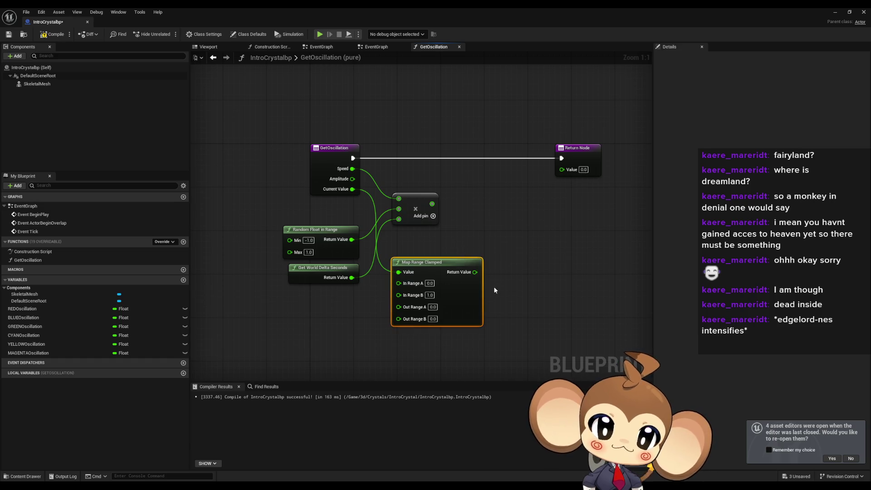
key("Delete")
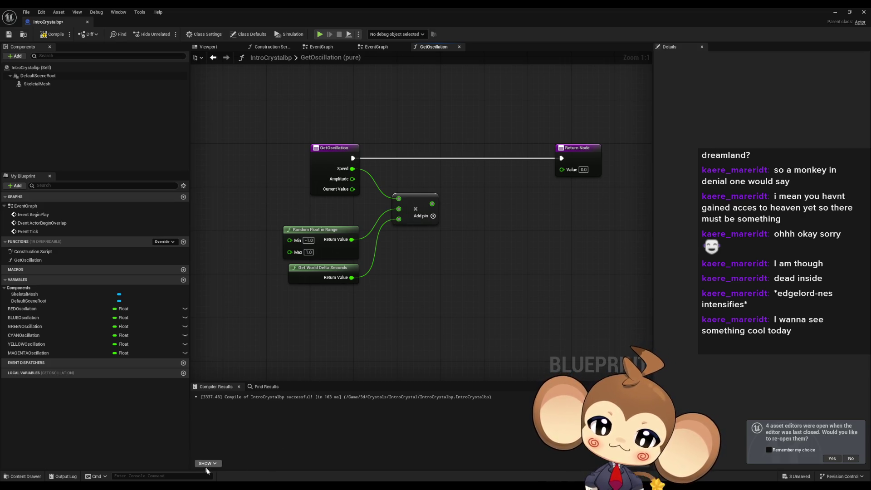
key("alt+Tab")
Fill the Paint canvas black and draw a white horizontal number line near the top
left_click(102, 38)
left_click(406, 188)
key("super+Down")
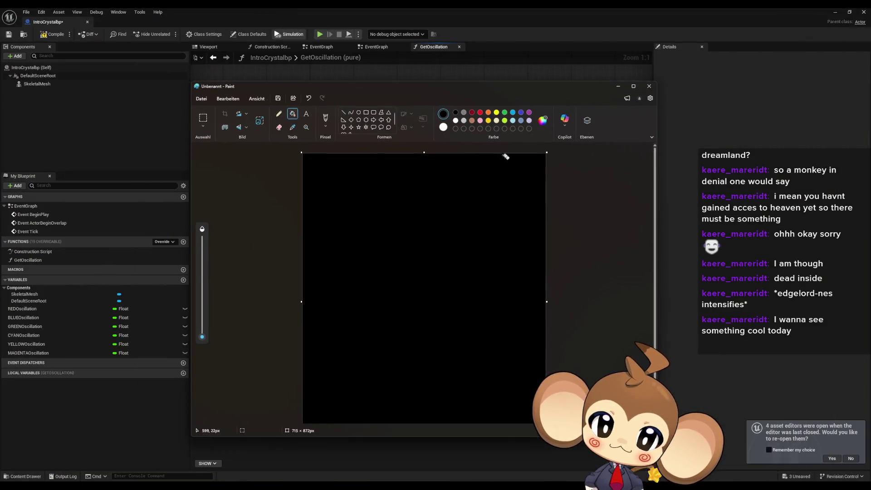
left_click_drag(438, 90, 682, 72)
left_click(587, 93)
left_click_drag(610, 189, 706, 187)
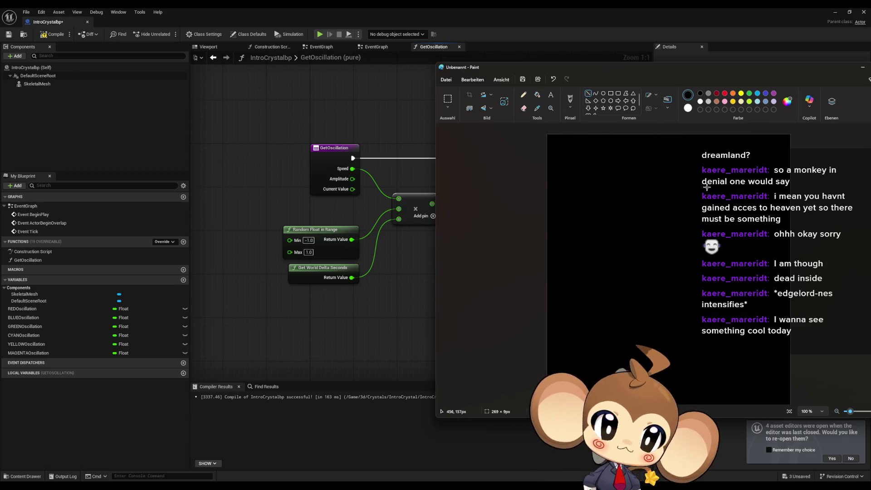
mouse_move(616, 180)
left_mouse_down()
mouse_move(733, 181)
mouse_move(702, 180)
left_mouse_up()
With a thicker pencil, write 0 and 1 above the line and a Min row ending in -1
left_click(523, 95)
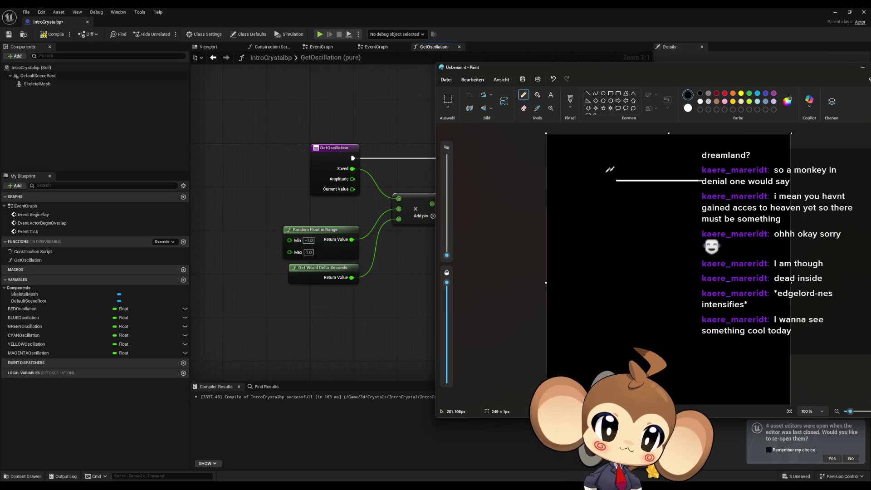
left_click_drag(446, 254, 446, 248)
left_click_drag(610, 165, 612, 162)
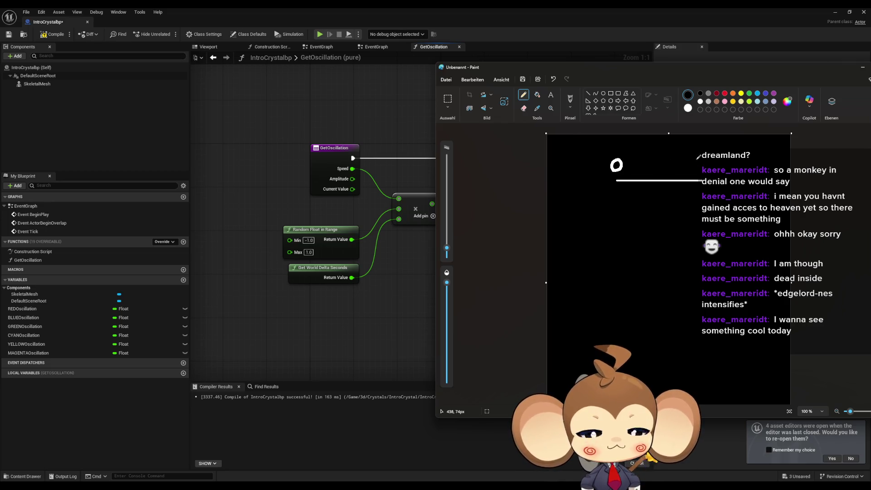
mouse_move(691, 161)
left_mouse_down()
mouse_move(706, 155)
mouse_move(712, 170)
left_mouse_up()
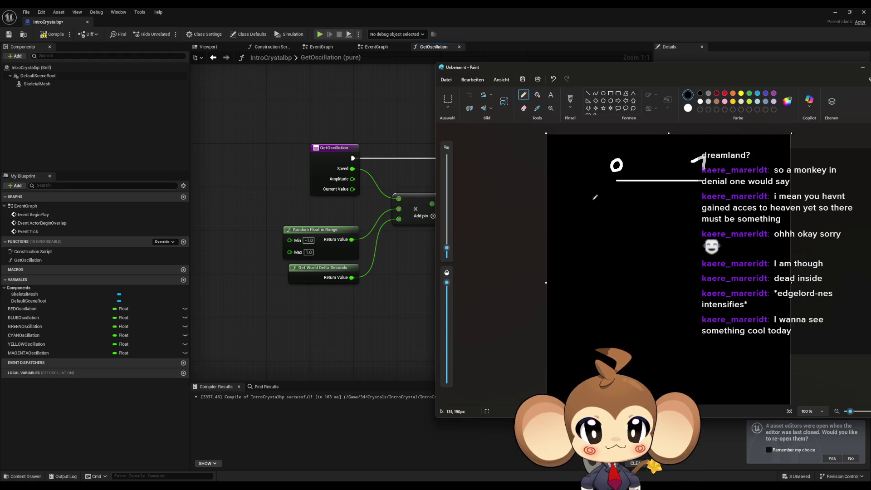
mouse_move(560, 209)
left_mouse_down()
mouse_move(569, 196)
mouse_move(592, 216)
left_mouse_up()
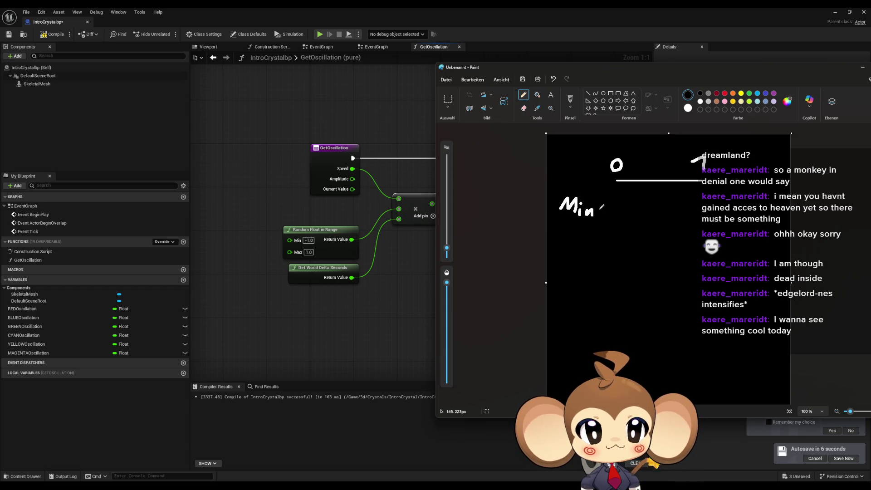
mouse_move(620, 170)
left_mouse_down()
mouse_move(612, 209)
mouse_move(621, 197)
left_mouse_up()
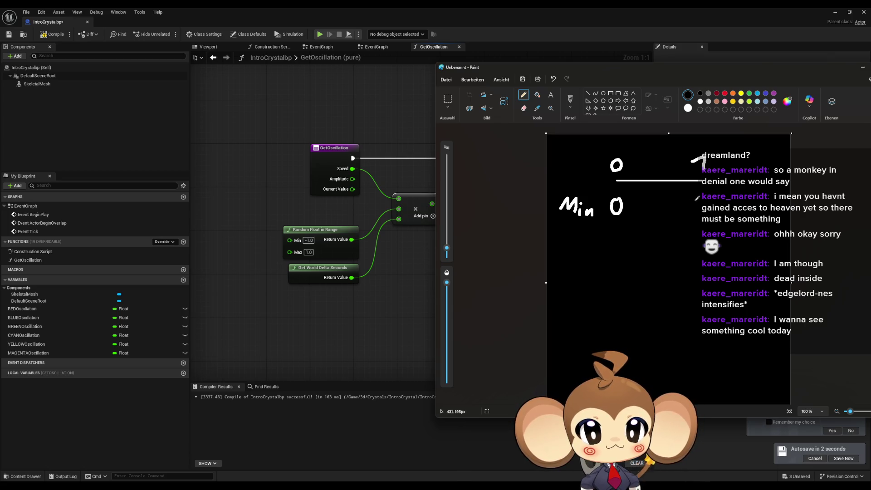
left_click_drag(687, 205, 699, 205)
Write the Max 1 row ending in 0, reposition Paint, and return to the Unreal graph
mouse_move(551, 240)
left_mouse_down()
mouse_move(562, 229)
mouse_move(592, 243)
left_mouse_up()
left_click_drag(593, 233, 584, 243)
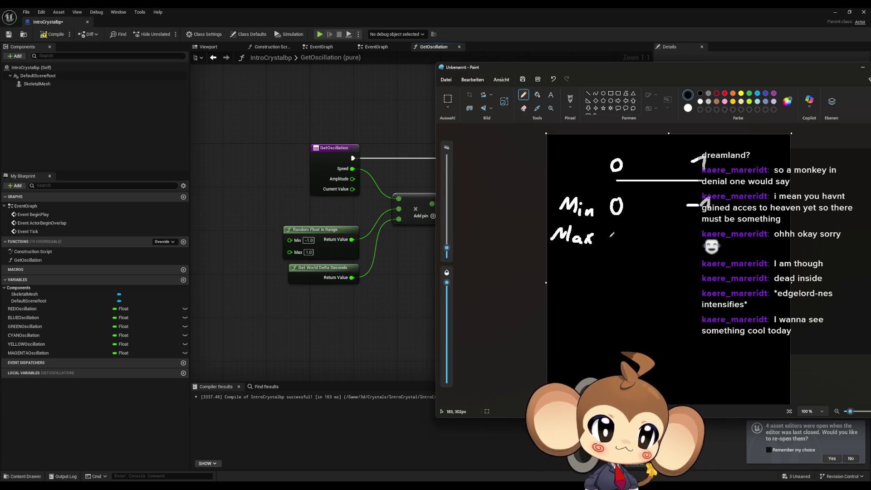
mouse_move(610, 234)
left_mouse_down()
mouse_move(616, 229)
mouse_move(615, 244)
left_mouse_up()
mouse_move(706, 225)
left_mouse_down()
mouse_move(699, 238)
mouse_move(707, 226)
left_mouse_up()
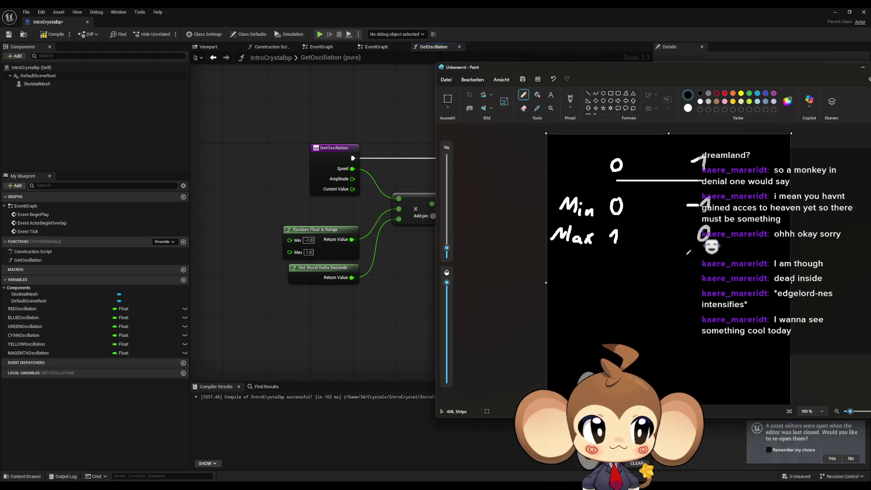
mouse_move(680, 68)
left_mouse_down()
mouse_move(623, 70)
mouse_move(682, 67)
mouse_move(638, 69)
mouse_move(655, 68)
left_mouse_up()
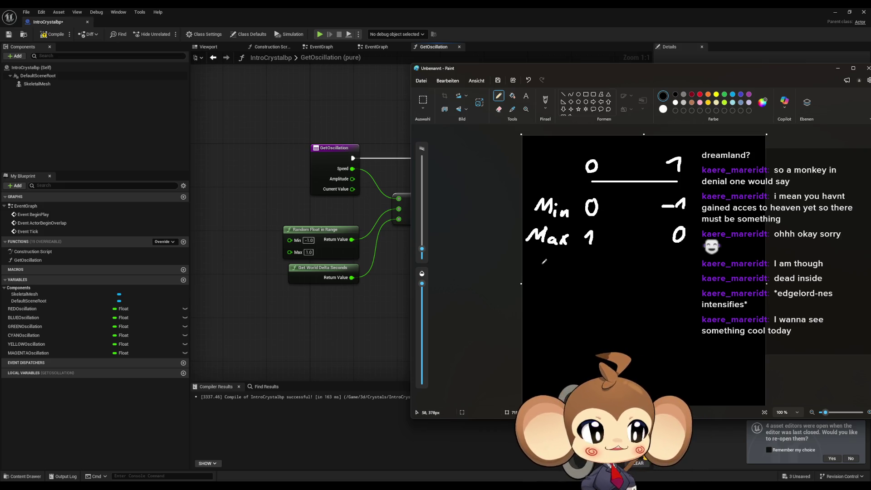
mouse_move(628, 71)
left_mouse_down()
mouse_move(637, 88)
mouse_move(668, 87)
left_mouse_up()
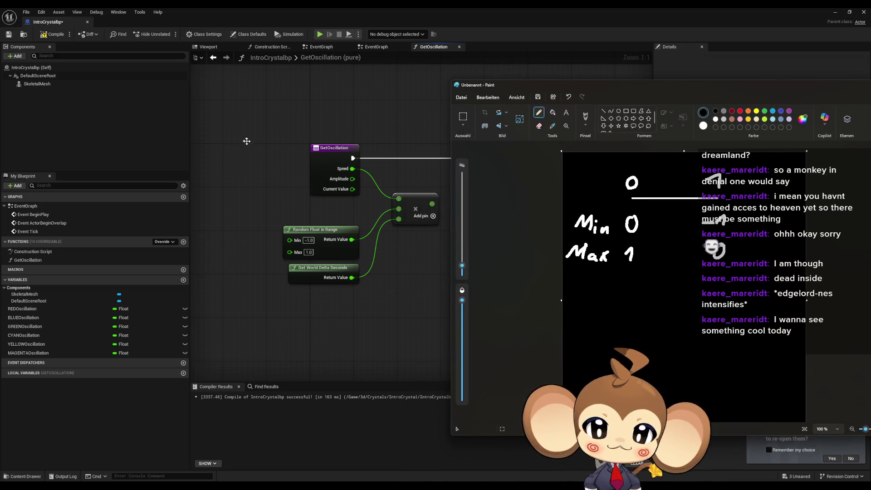
left_click(245, 139)
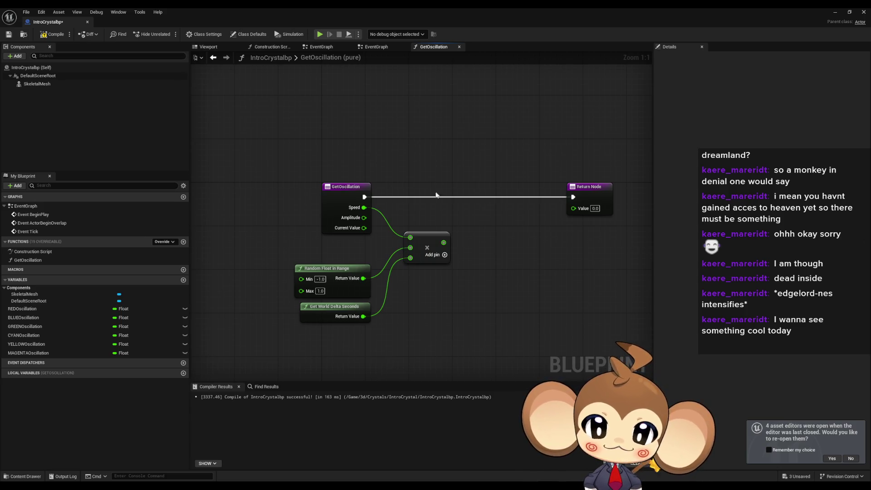
key("alt+Tab")
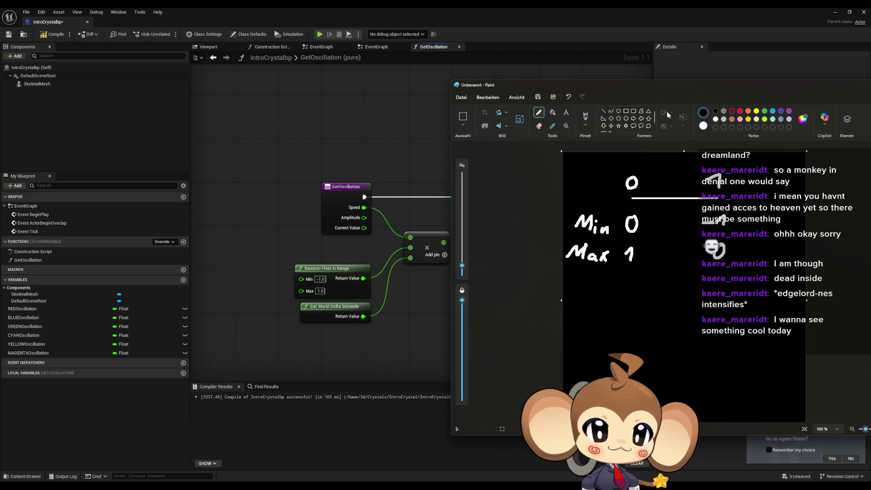
mouse_move(656, 92)
left_mouse_down()
mouse_move(540, 279)
mouse_move(461, 286)
mouse_move(585, 225)
mouse_move(632, 113)
mouse_move(581, 53)
mouse_move(670, 67)
left_mouse_up()
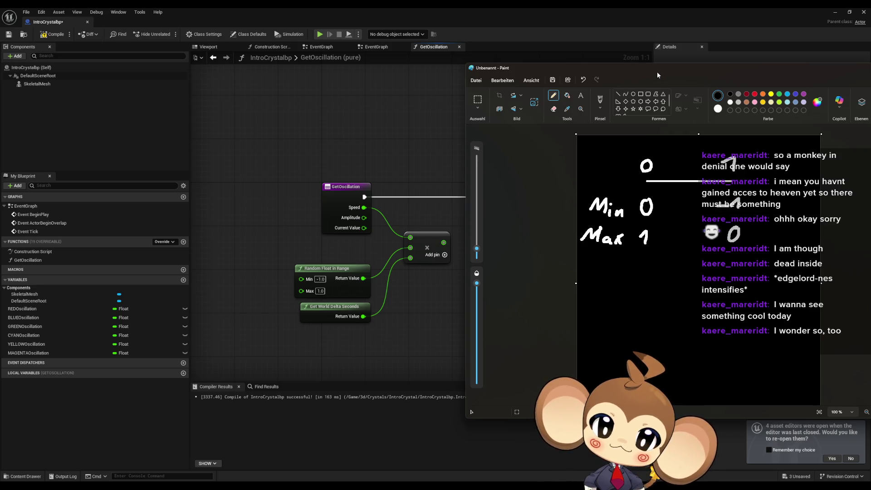
mouse_move(657, 62)
left_mouse_down()
mouse_move(591, 73)
mouse_move(654, 53)
mouse_move(680, 58)
left_mouse_up()
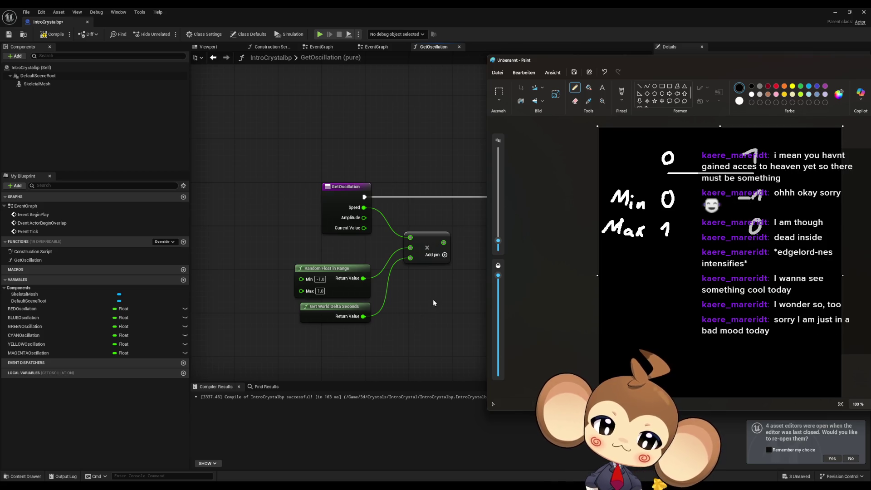
left_click_drag(432, 299, 407, 265)
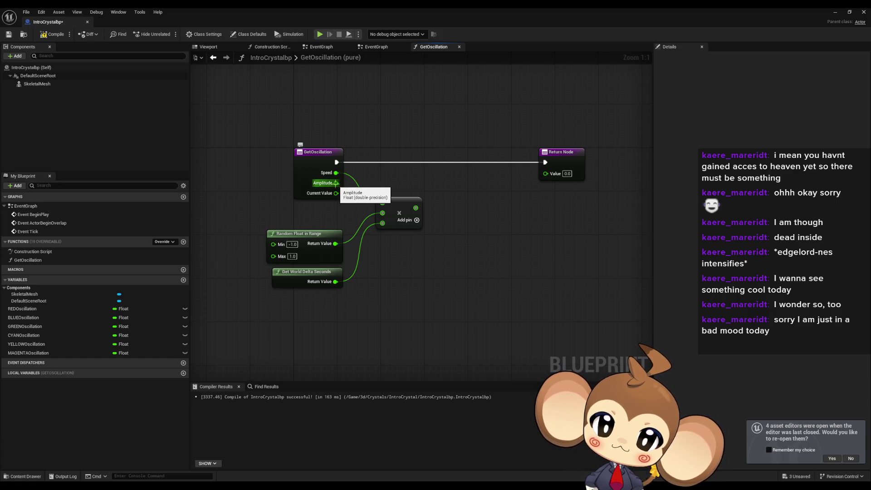
Pan the GetOscillation graph up and right, then bring the Paint note back into view
left_click_drag(408, 269, 451, 258)
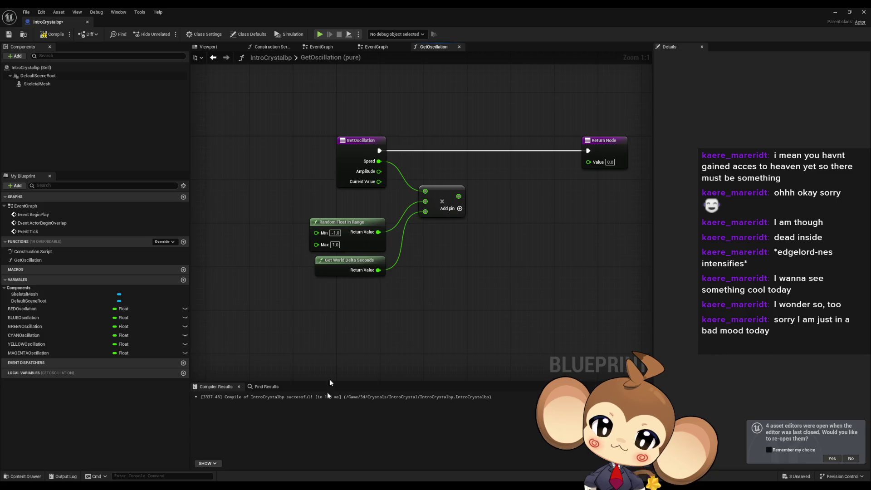
key("alt+Tab")
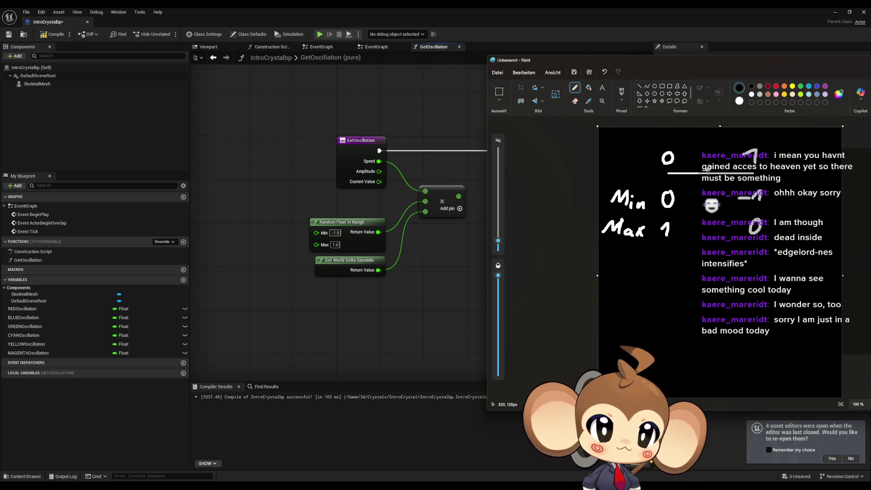
Write -1 and 1 in a middle column of the Min/Max rows, then return to Unreal
left_click_drag(697, 198, 713, 197)
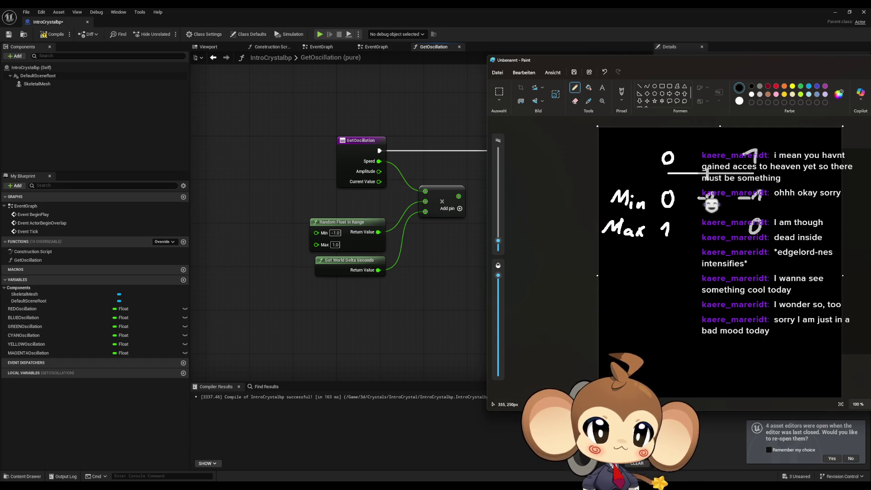
left_click_drag(711, 217, 708, 234)
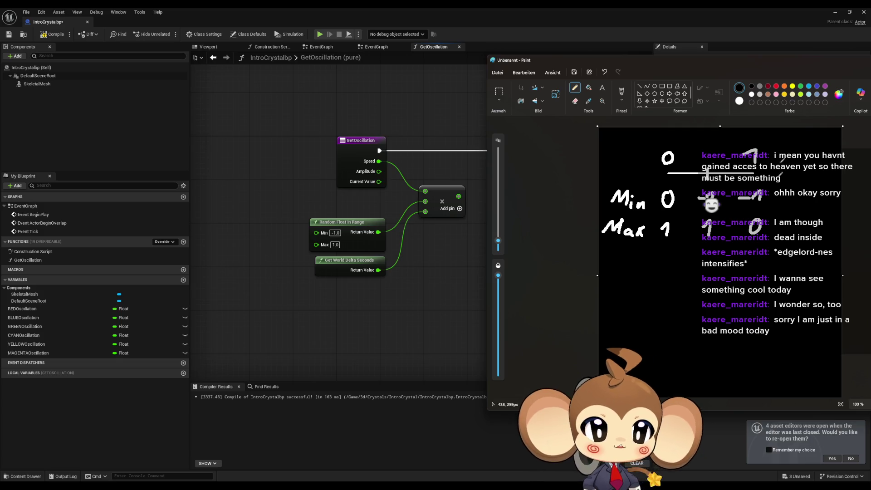
mouse_move(743, 61)
left_mouse_down()
mouse_move(635, 71)
mouse_move(648, 74)
left_mouse_up()
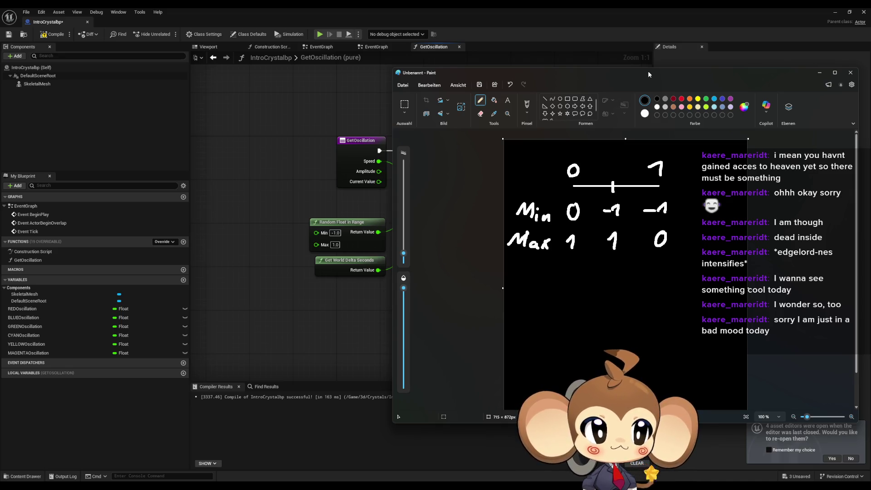
key("alt+Tab")
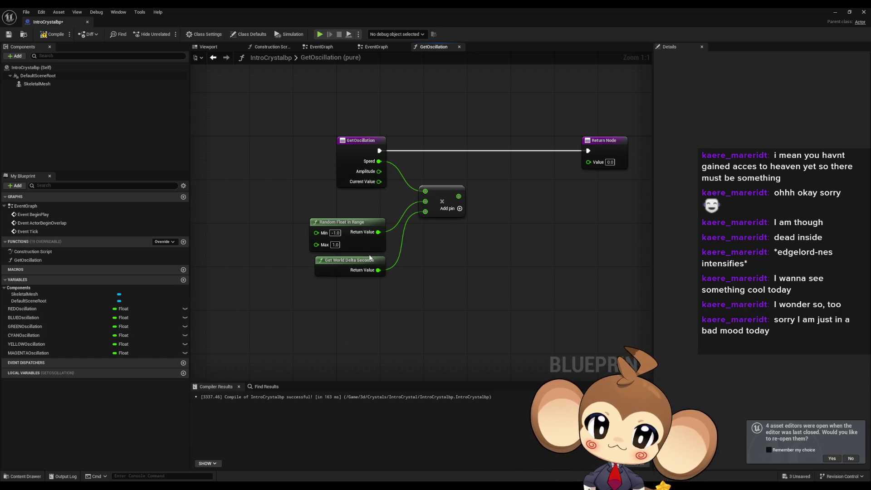
Add a MinCurve variable of type Curve Float Object Reference to IntroCrystalbp
left_click(183, 280)
type("M")
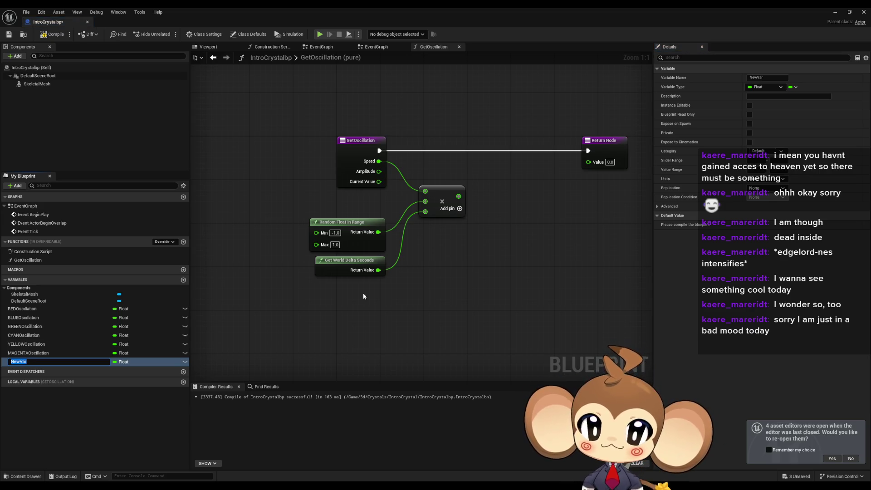
type("inCurve")
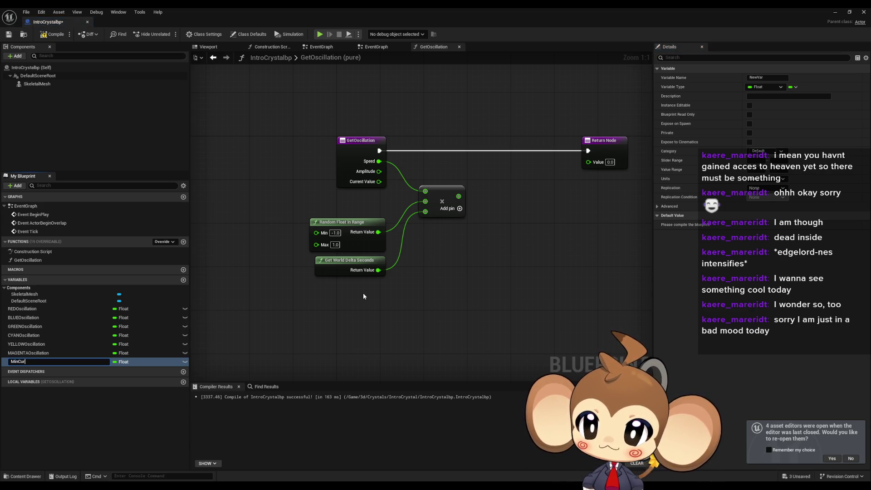
key("Return")
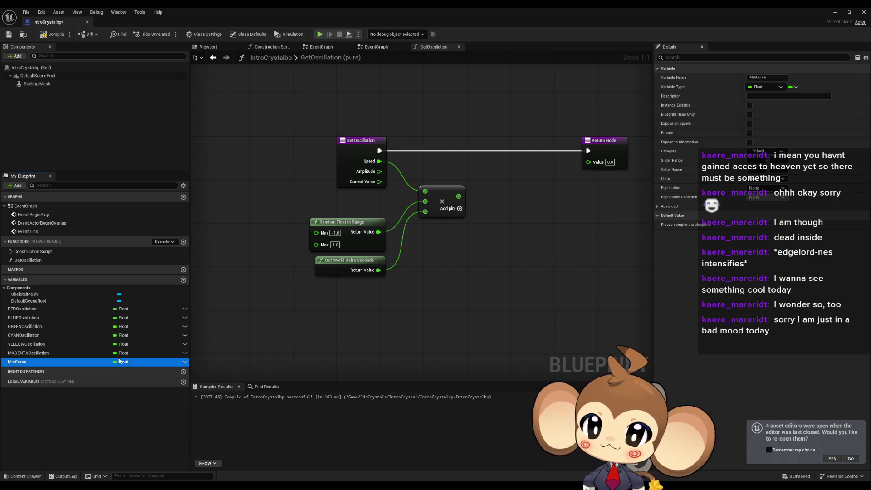
left_click(122, 363)
type("float curve")
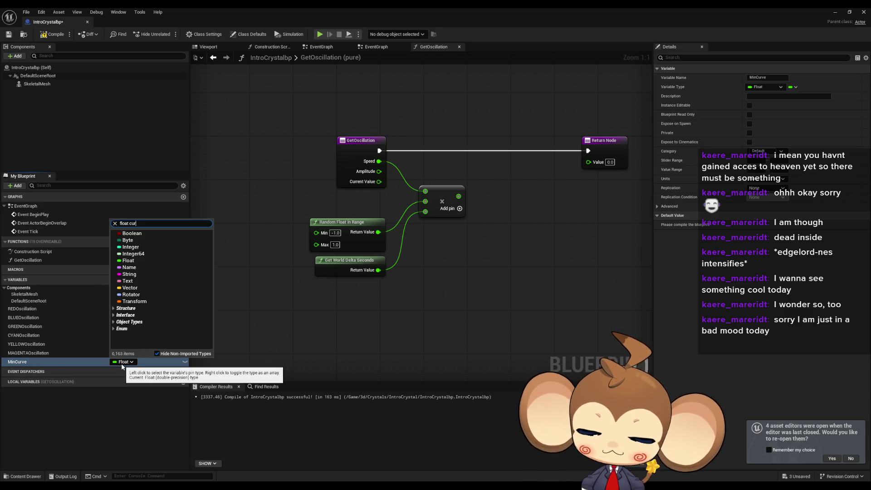
mouse_move(136, 263)
left_click(236, 279)
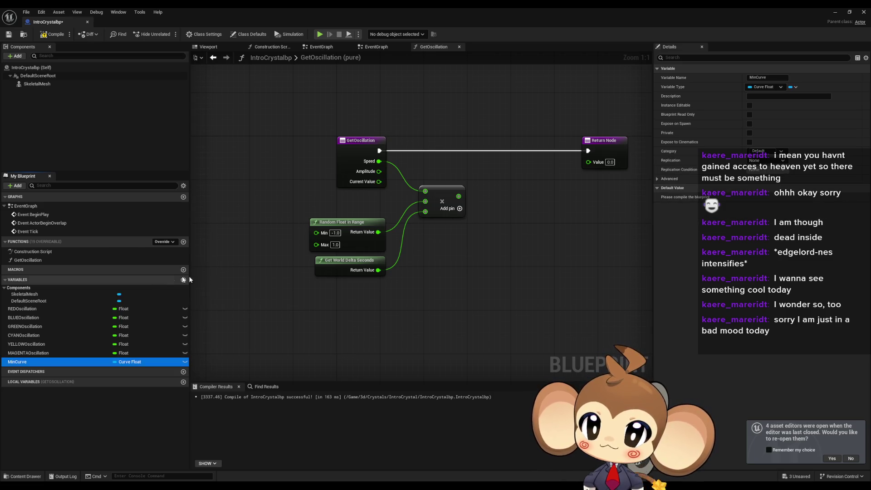
mouse_move(328, 18)
left_mouse_down()
mouse_move(464, 140)
mouse_move(435, 115)
mouse_move(392, 35)
left_mouse_up()
right_click(499, 414)
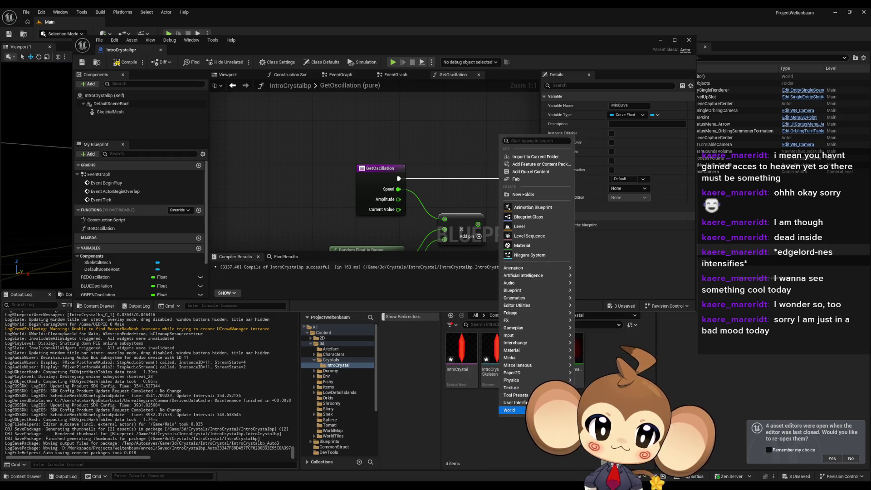
Create a CurveFloat asset in IntroCrystal named CrystalOscilationMinCurve
mouse_move(567, 366)
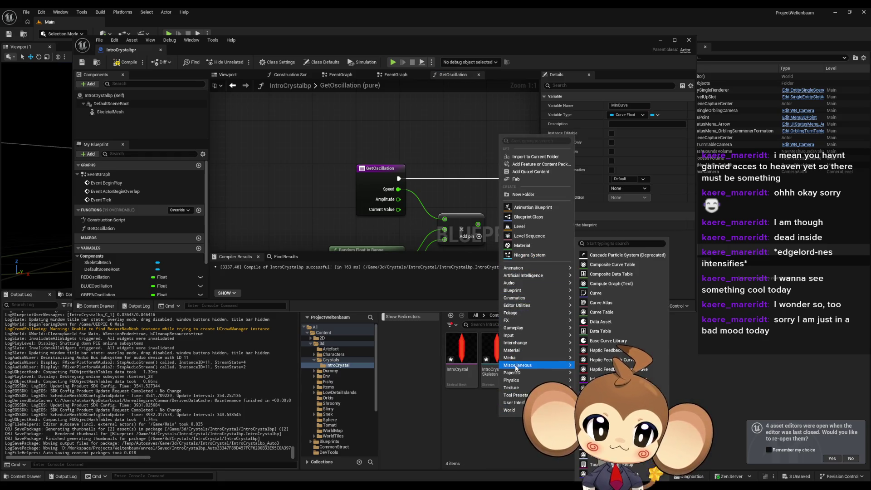
left_click(594, 293)
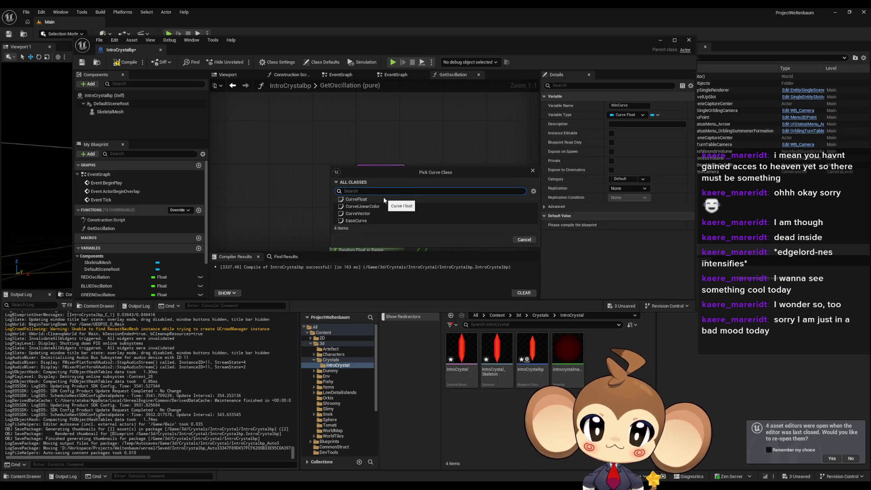
left_click(356, 199)
type("Cuystal")
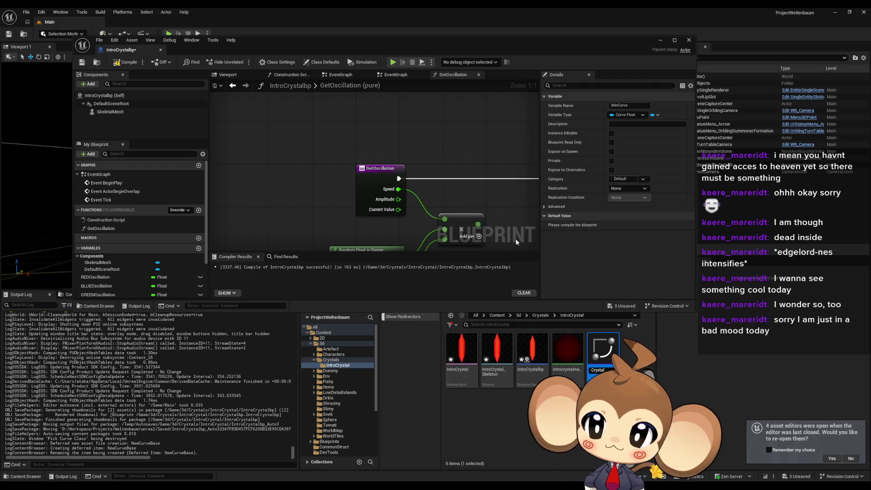
type("Osci")
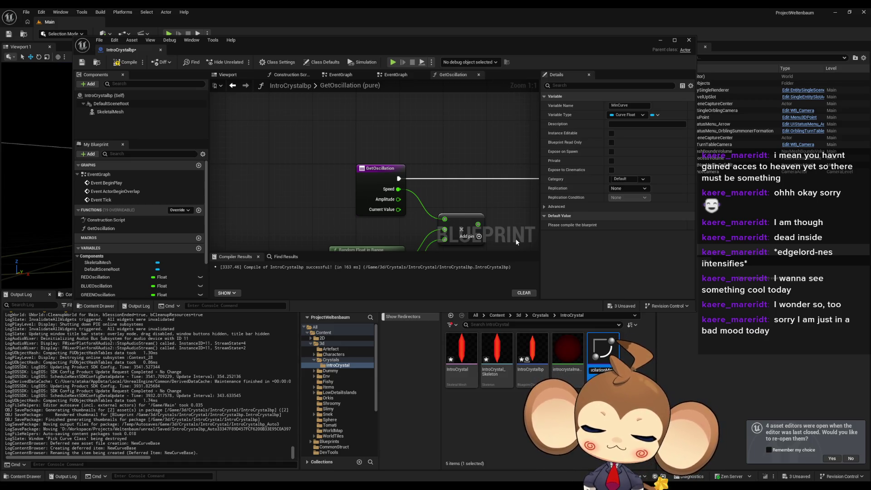
key("Return")
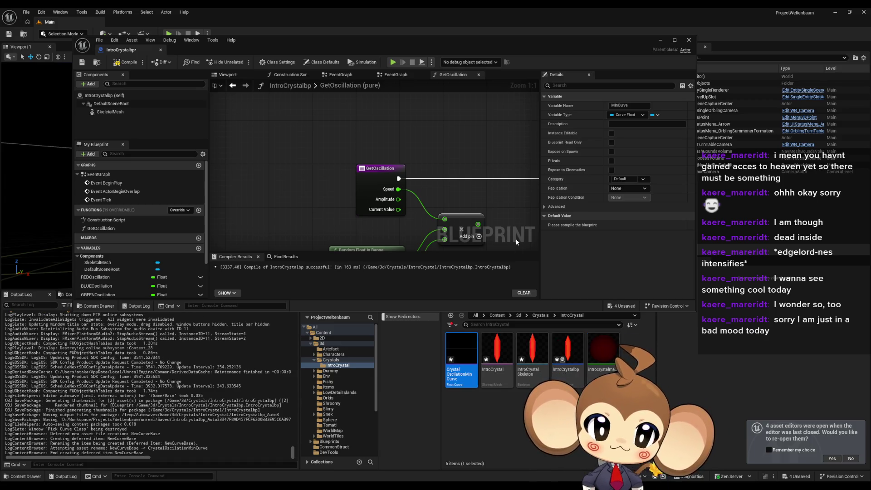
Open CrystalOscilationMinCurve and add several keys to its curve
double_click(459, 349)
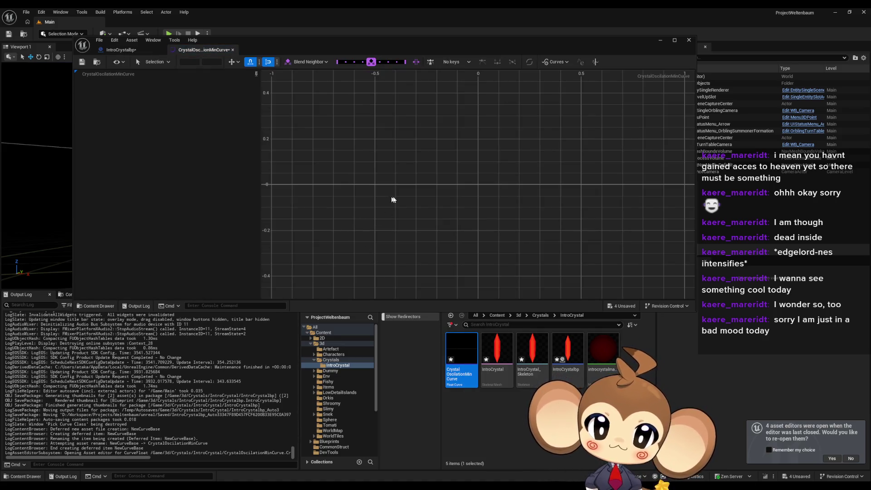
right_click(379, 184)
left_click(399, 206)
right_click(419, 183)
left_click(415, 184)
right_click(419, 187)
left_click(431, 206)
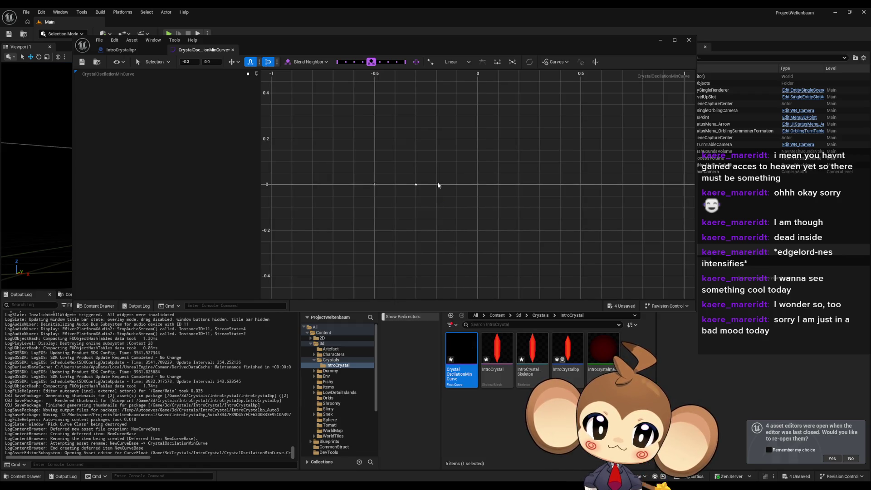
right_click(437, 182)
right_click(443, 204)
left_click(458, 219)
left_click_drag(435, 207, 456, 184)
left_click(374, 184)
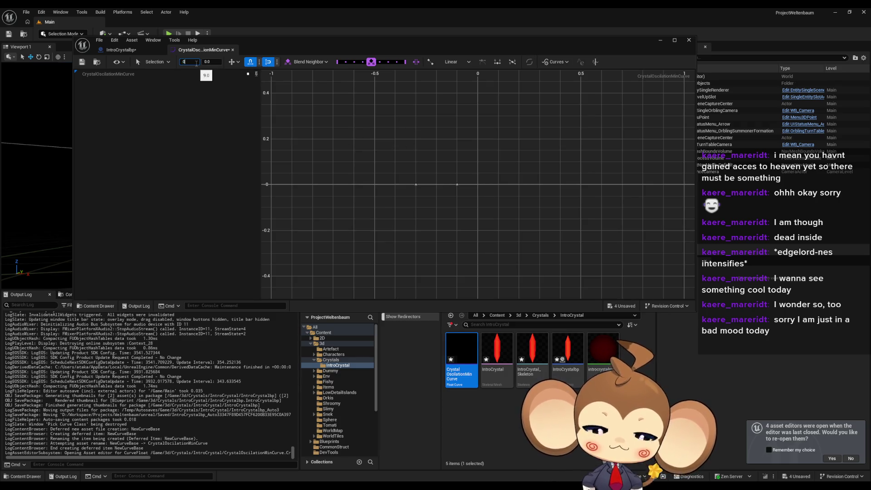
type("0")
Place the keys at times 0, 0.5 and 1, dropping the 0.5 key to -1
left_click(207, 61)
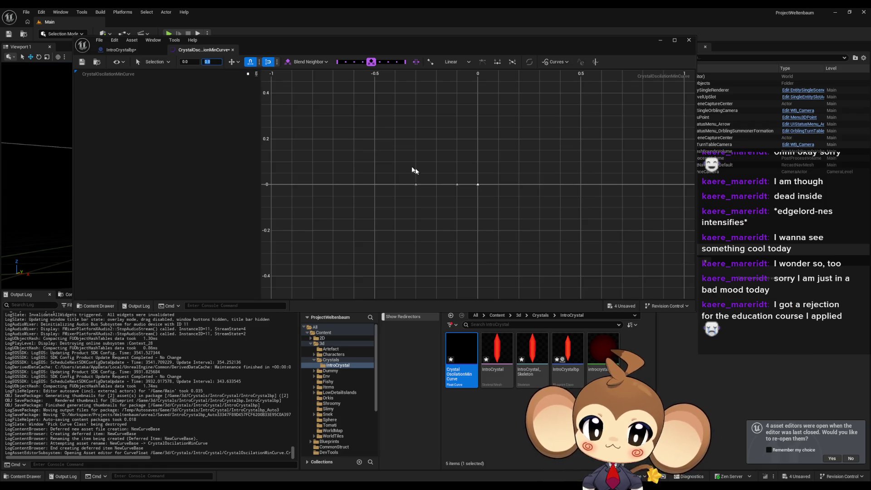
left_click(188, 62)
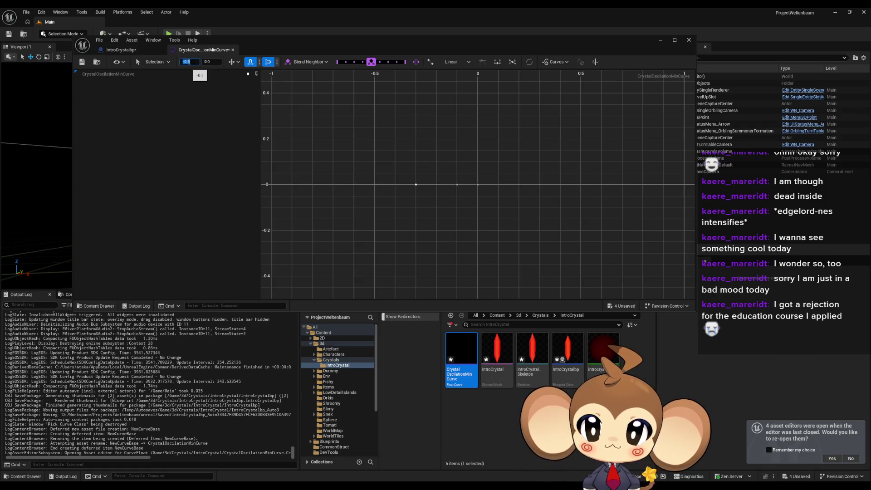
key("Tab")
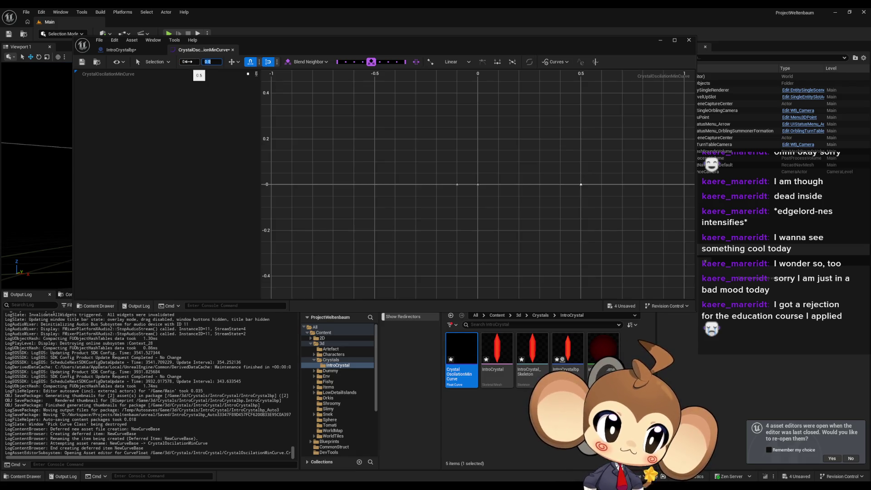
type("-1")
key("Return")
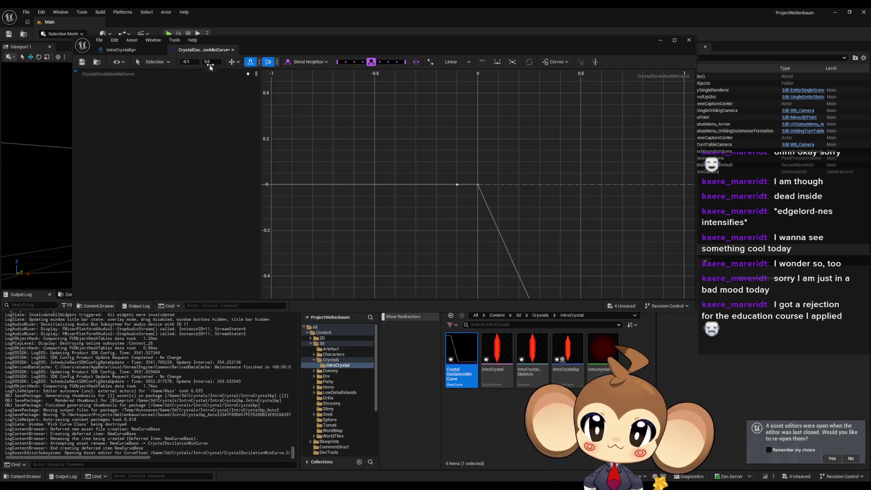
key("Tab")
type("0")
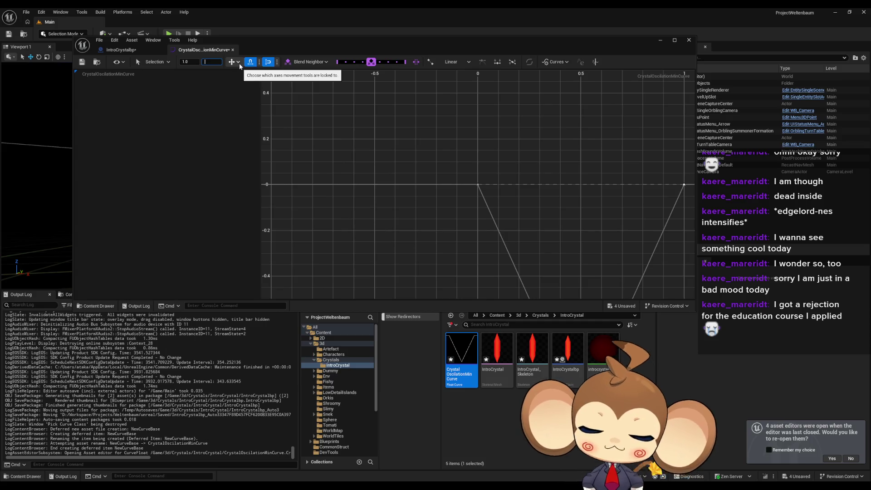
type("-1")
Set the time-1 key's value to -1, undoing three accidental curve changes
key("Return")
key("f")
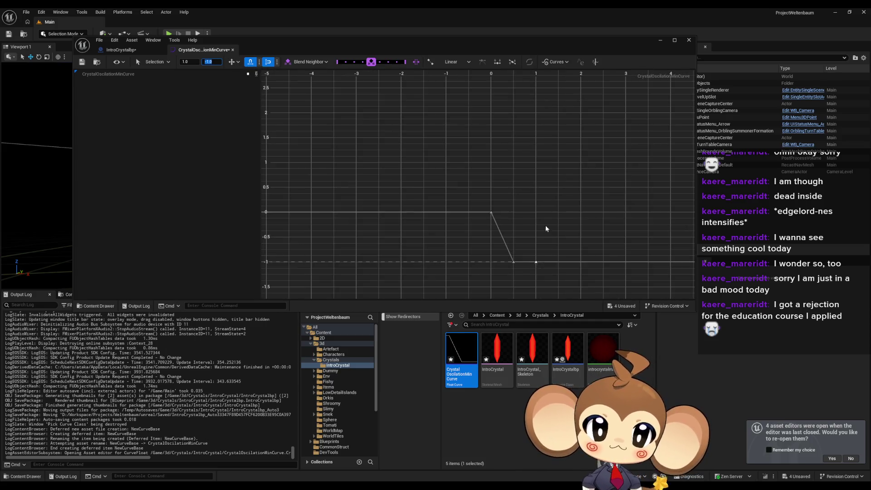
key("ctrl+z")
key("ctrl+z")
key("ctrl+z")
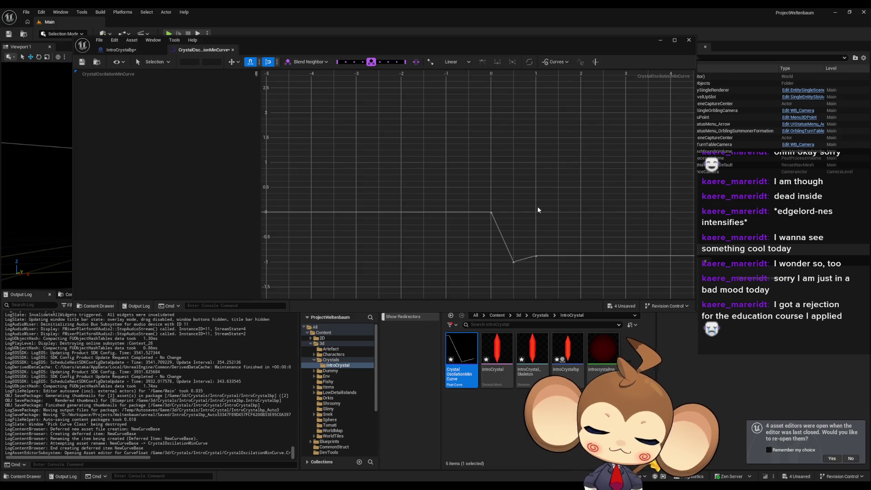
key("ctrl+z")
key("ctrl+z")
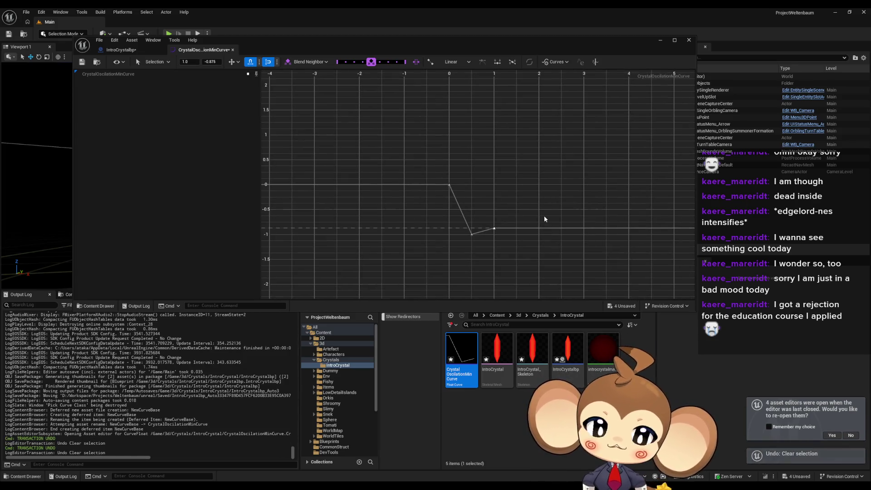
key("ctrl+z")
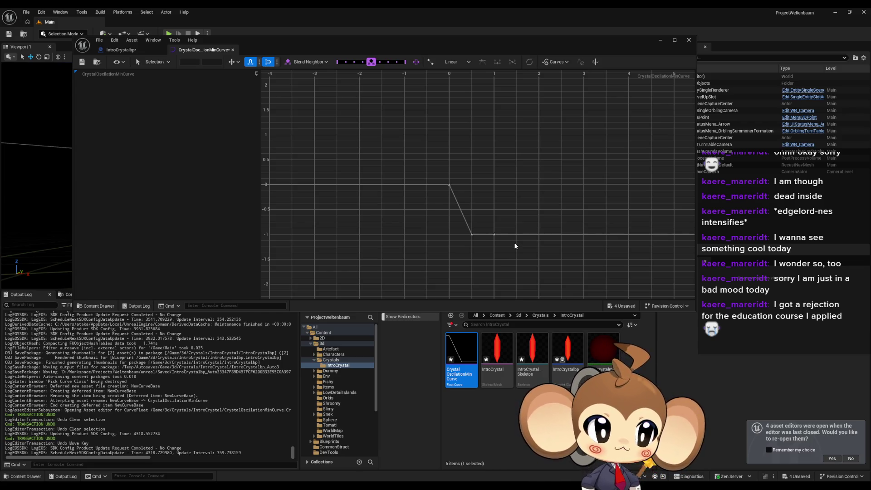
scroll(510, 219, "up", 2)
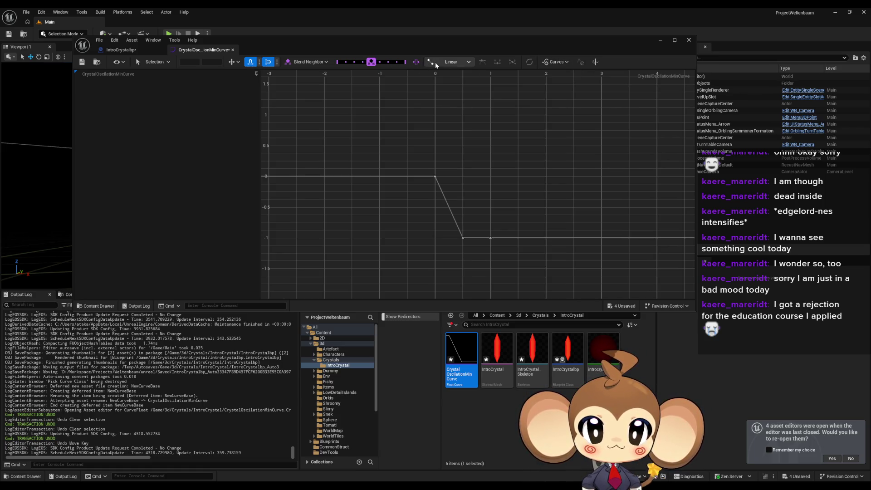
double_click(387, 50)
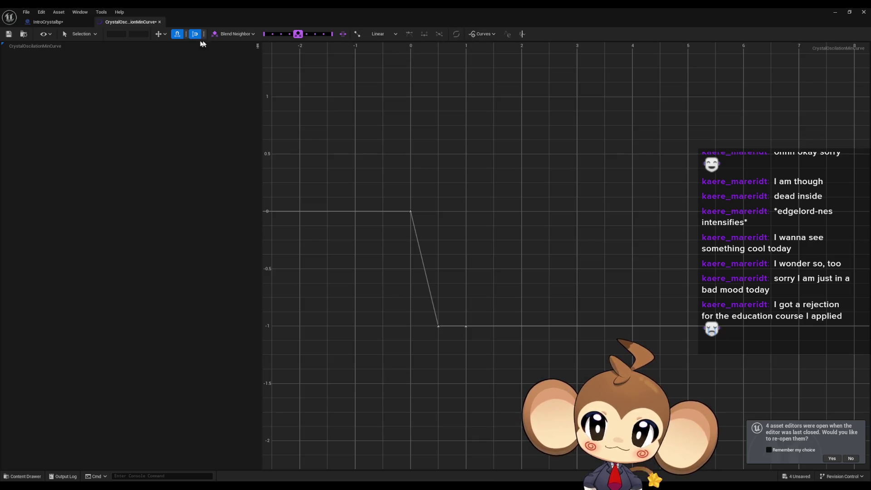
Frame the whole curve with View Options > Fit and select both keys
left_click(48, 35)
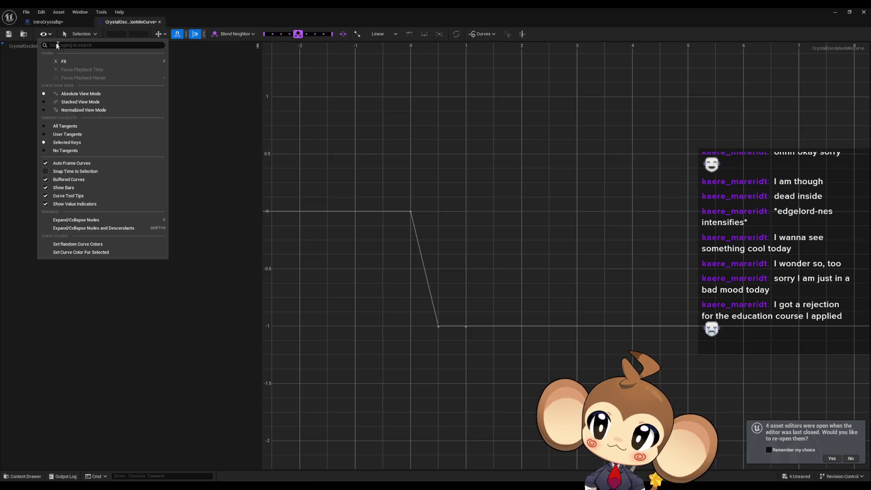
left_click(70, 62)
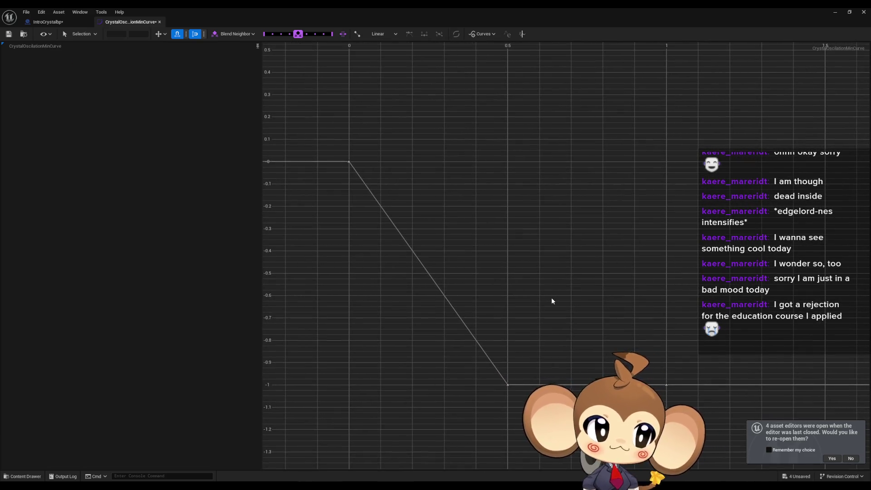
mouse_move(330, 151)
left_mouse_down()
mouse_move(509, 404)
mouse_move(510, 385)
left_mouse_up()
right_click(510, 385)
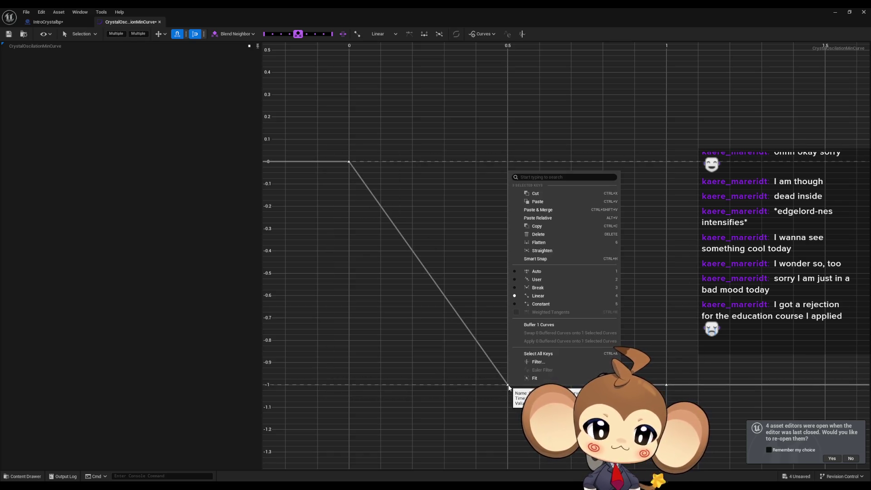
Give both keys cubic tangents and drag the zero key's tangent down to steepen its start
left_click(548, 279)
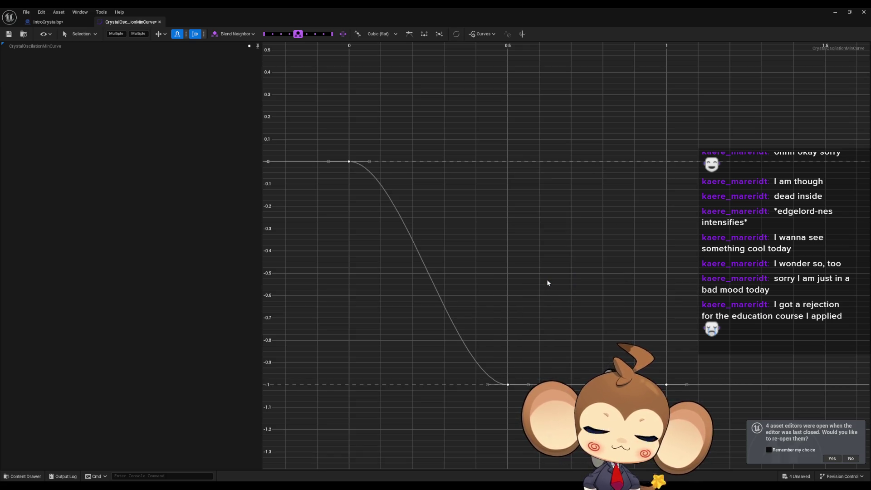
left_click(547, 281)
left_click(349, 162)
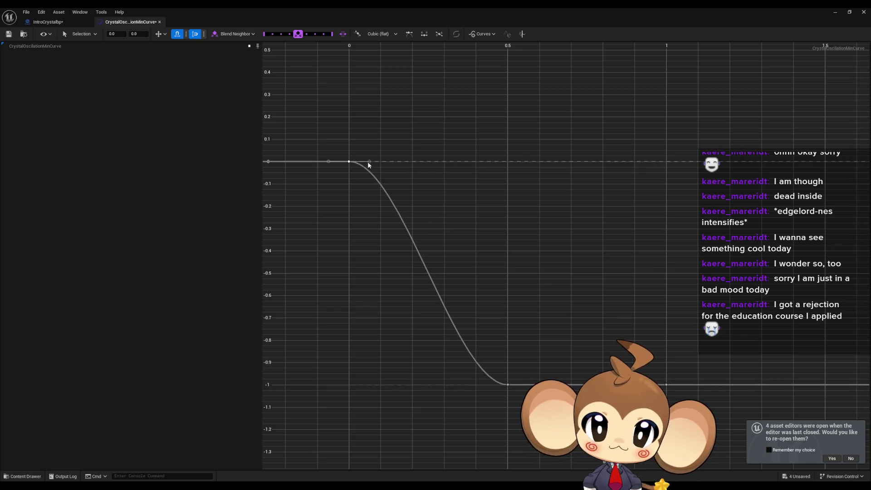
left_click_drag(368, 163, 363, 180)
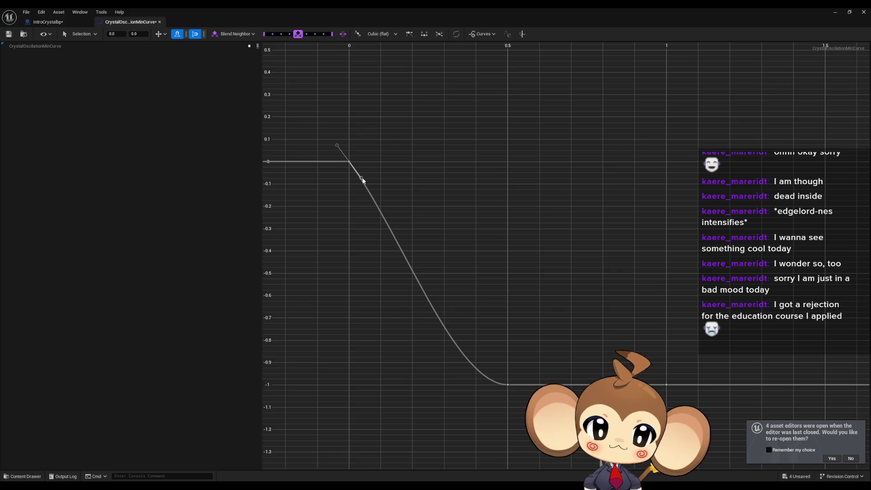
mouse_move(508, 388)
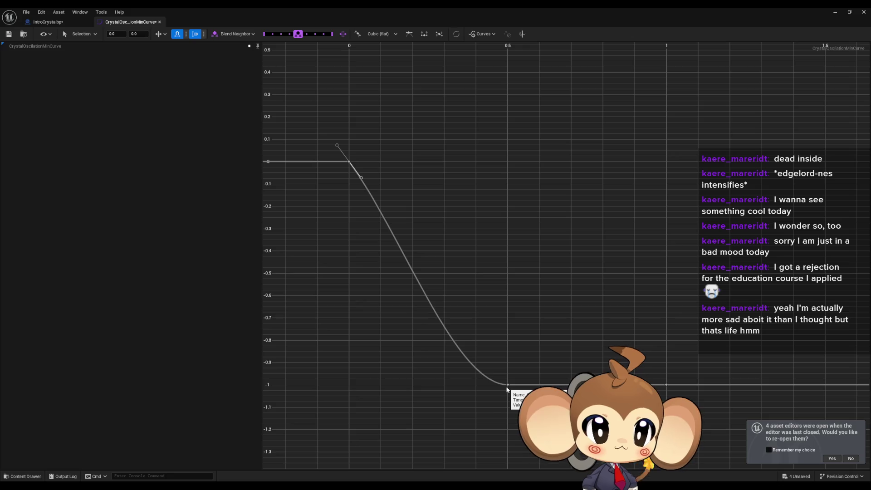
right_click(436, 316)
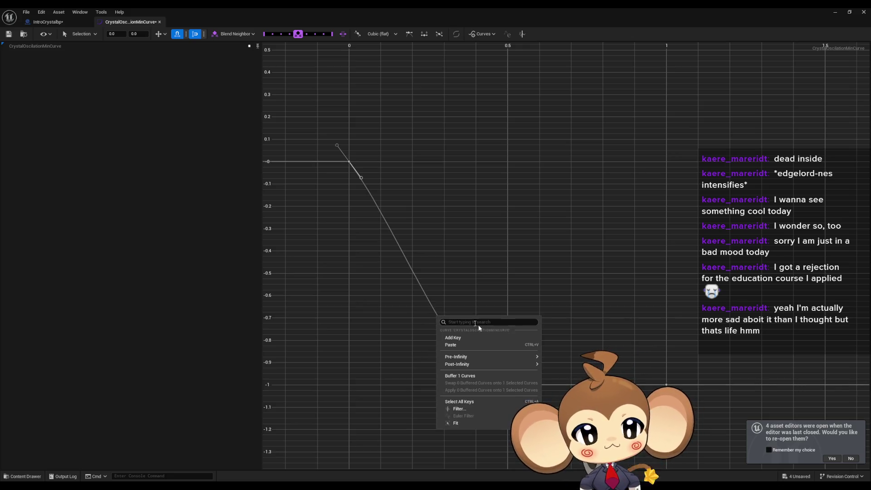
With snapping off, add a middle key near time 0.21 at about -0.77 and steepen the zero key's tangent
left_click(479, 338)
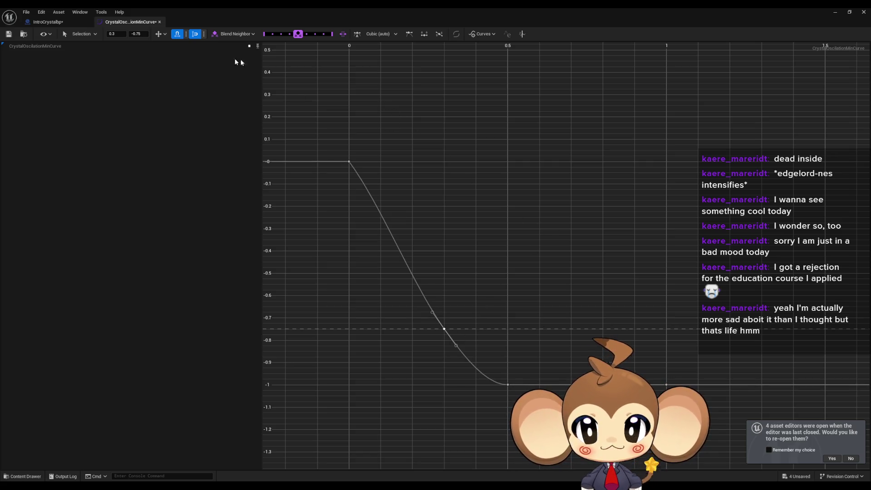
left_click(195, 34)
left_click(177, 34)
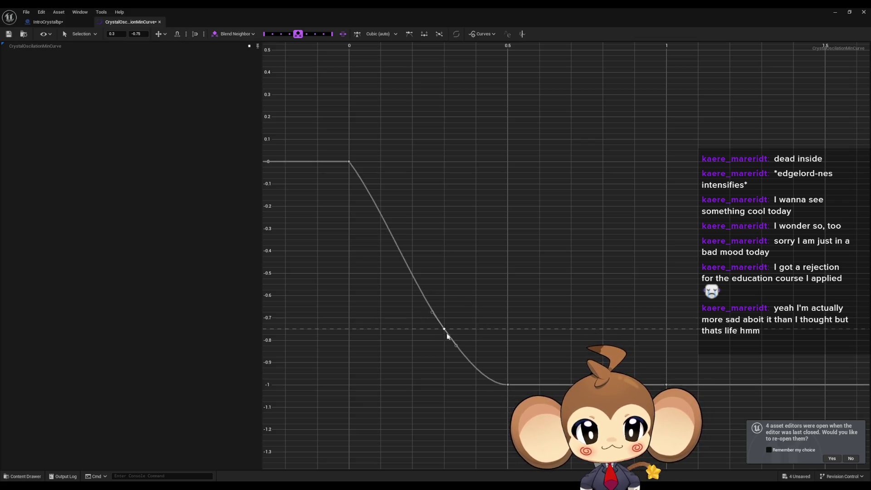
left_click_drag(444, 330, 415, 334)
left_click(403, 316)
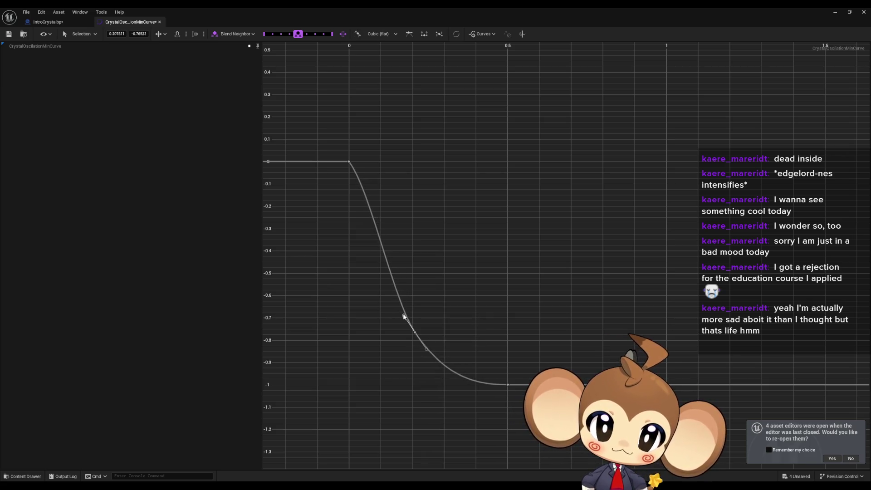
left_click(348, 161)
left_click_drag(361, 179, 358, 187)
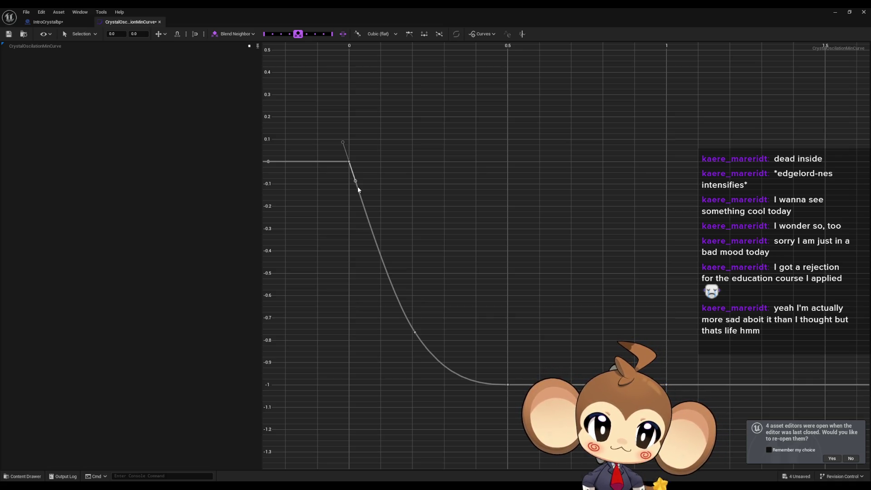
left_click(560, 232)
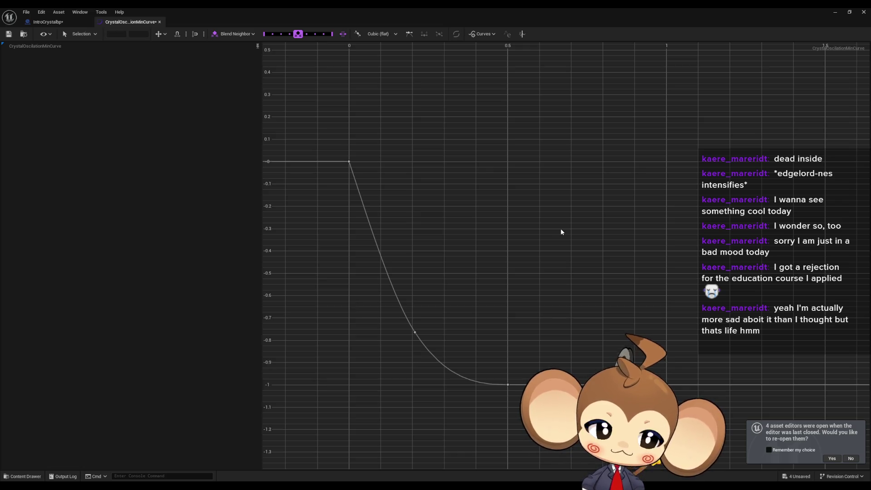
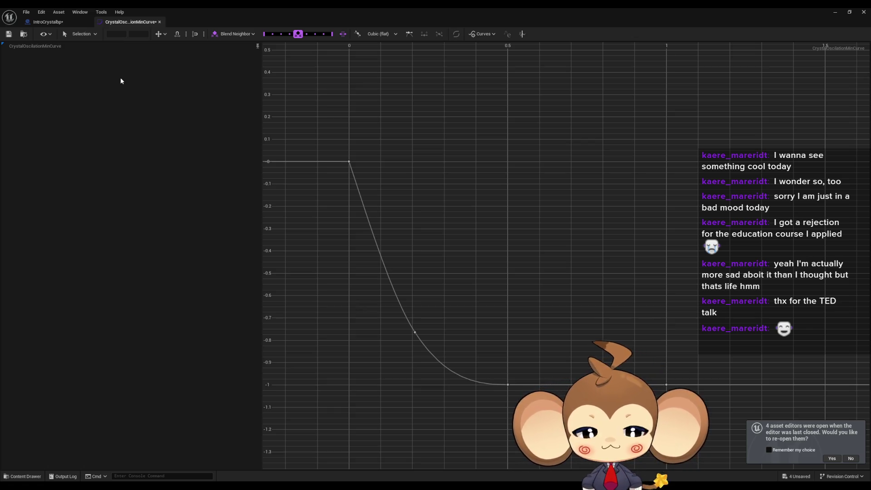
Glance at the IntroCrystalbp graph, then bring the min curve editor back into view
left_click(45, 21)
left_click_drag(296, 204, 311, 212)
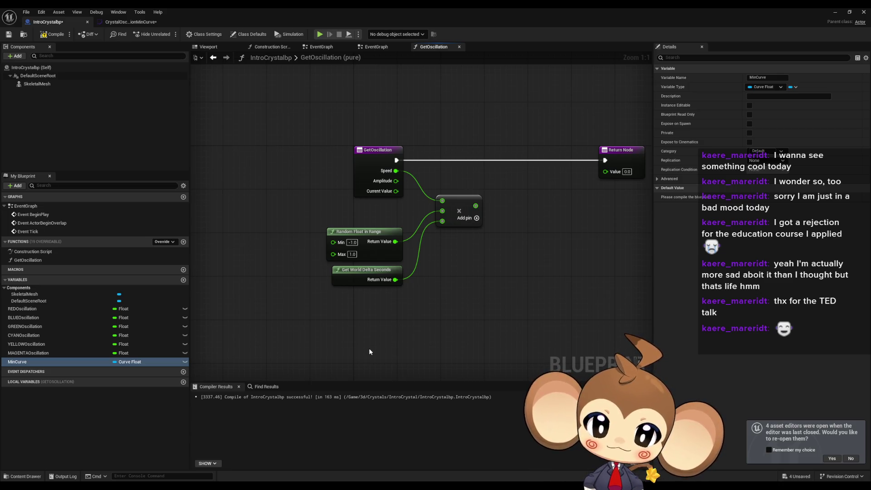
mouse_move(356, 488)
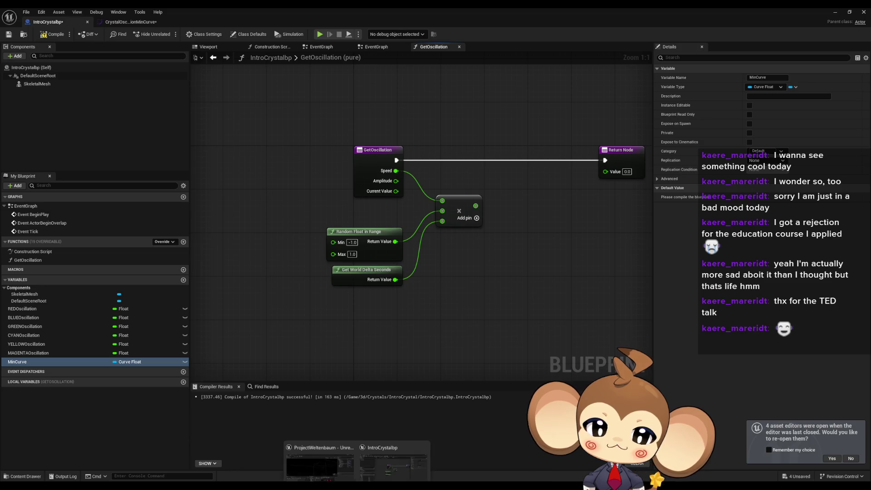
mouse_move(324, 453)
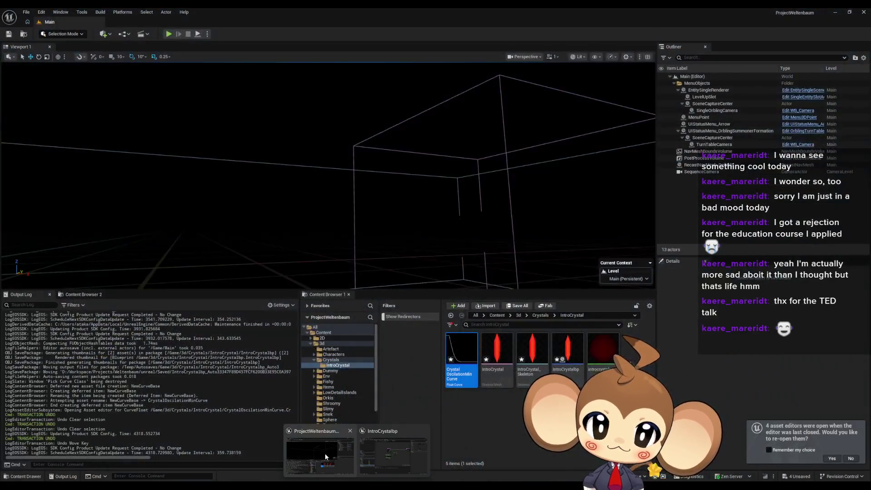
left_click(379, 450)
left_click(131, 22)
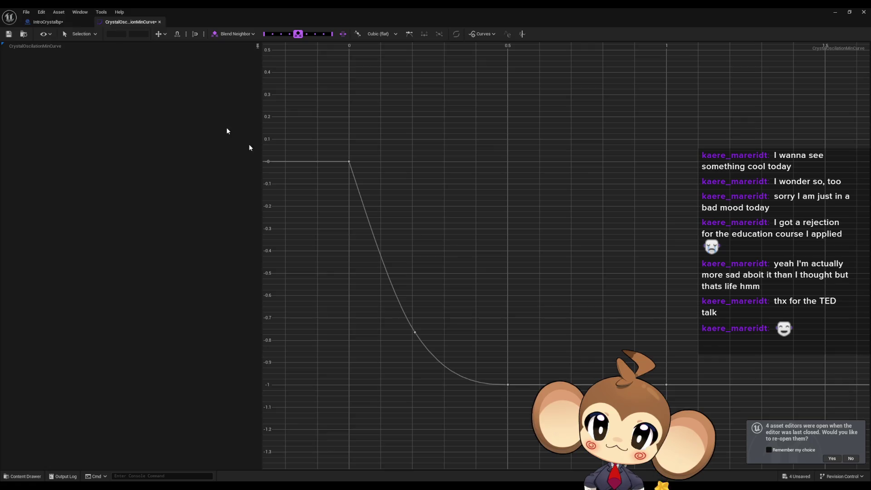
Move the -1 key to time 0.25 and halve the middle key's time with /2
left_click(508, 384)
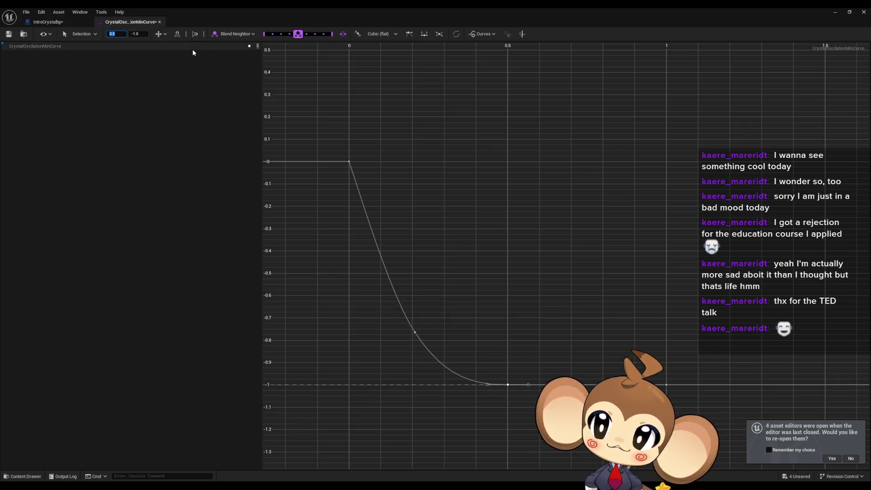
type("0.25")
key("Return")
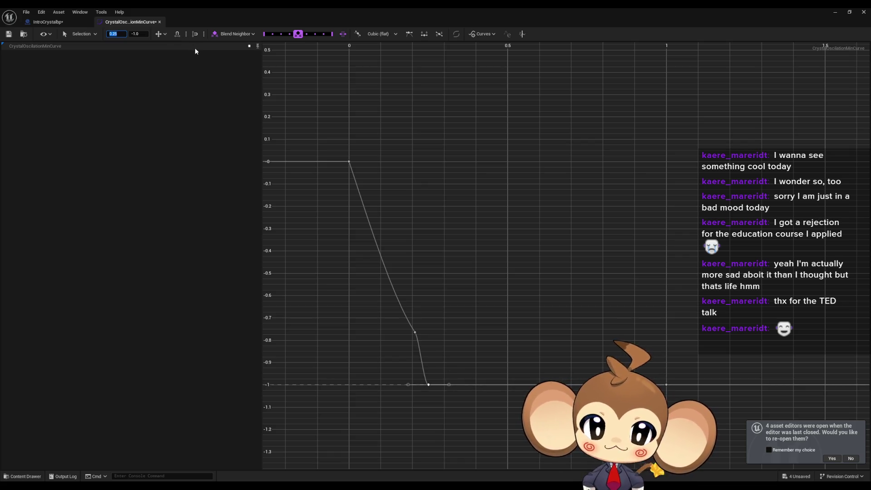
left_click(414, 332)
left_click(117, 34)
key("End")
type("/2")
key("Return")
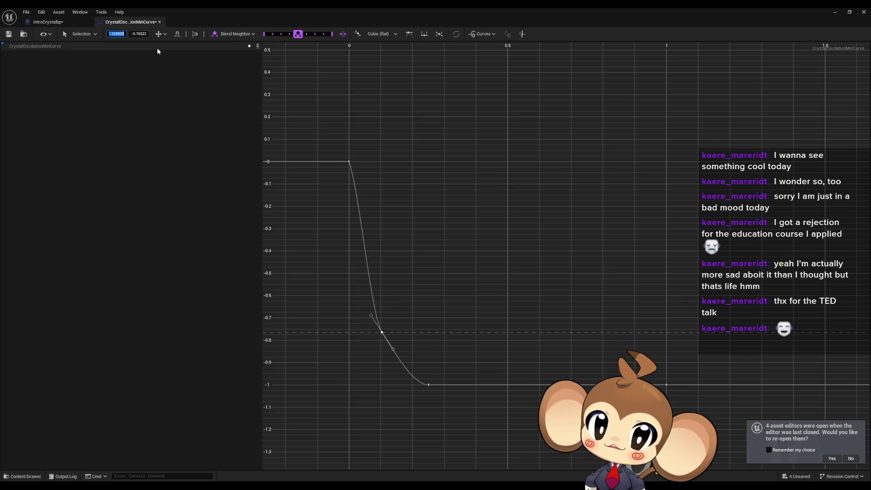
key("Return")
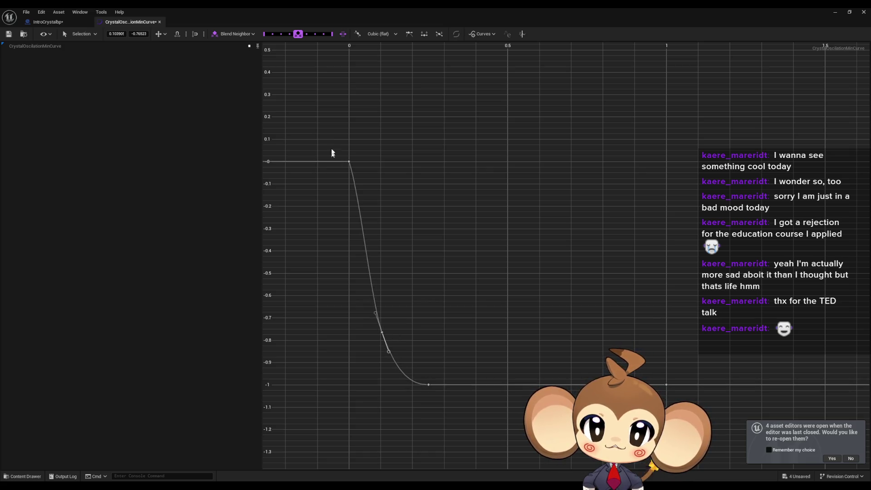
Nudge the key at time 0 back to value 0, then return to IntroCrystalbp
left_click_drag(359, 176, 355, 180)
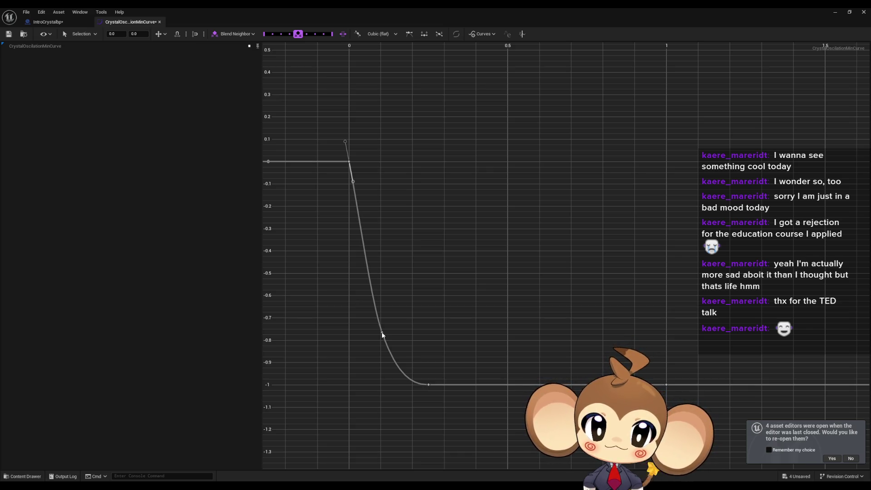
left_click(417, 333)
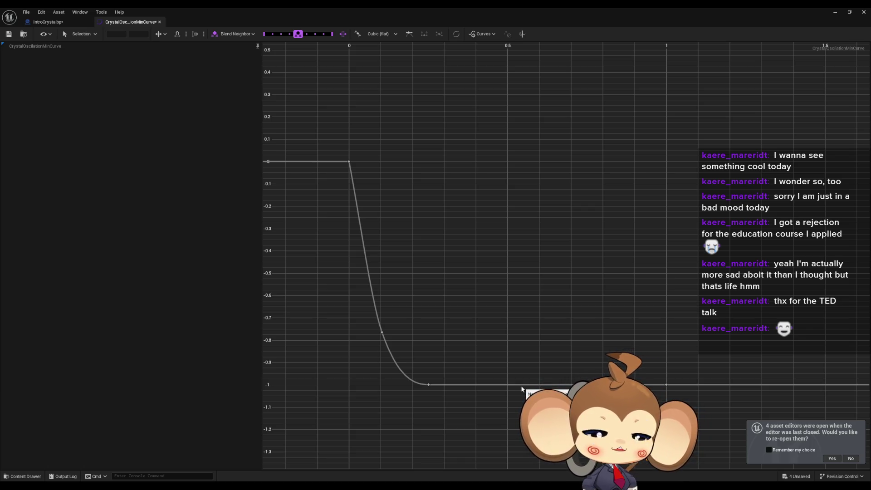
left_click(348, 161)
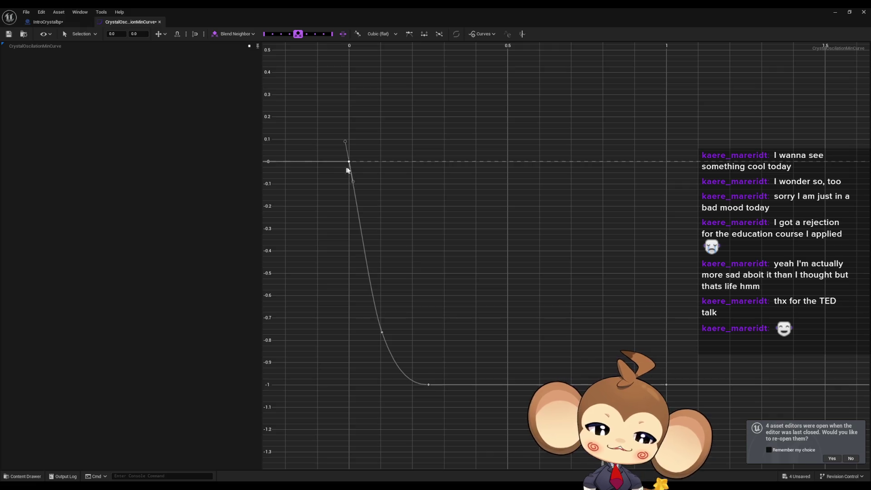
mouse_move(349, 165)
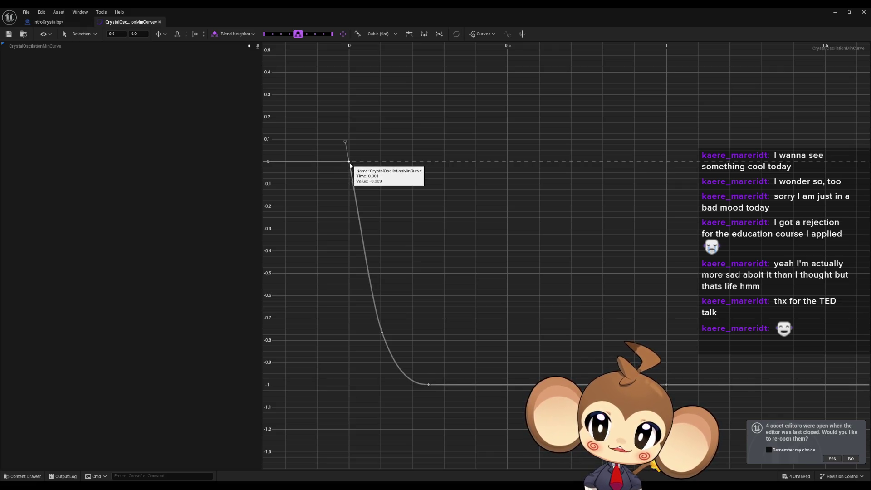
left_click_drag(350, 166, 349, 162)
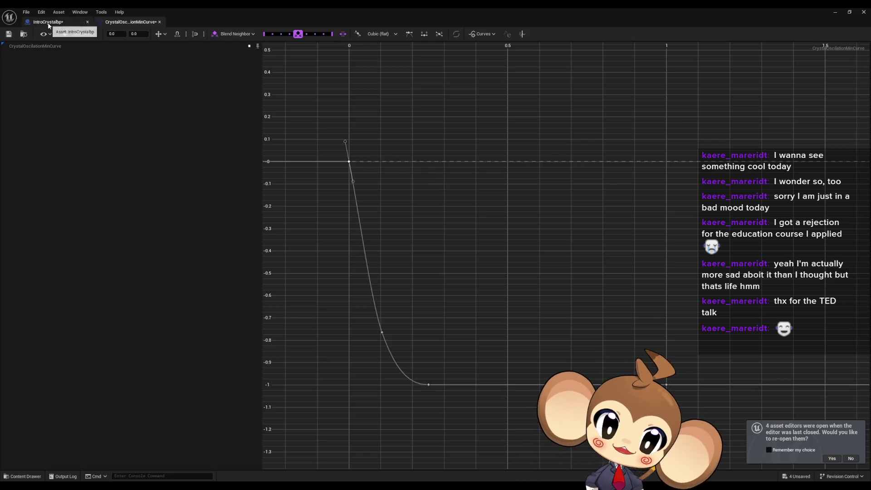
left_click(48, 22)
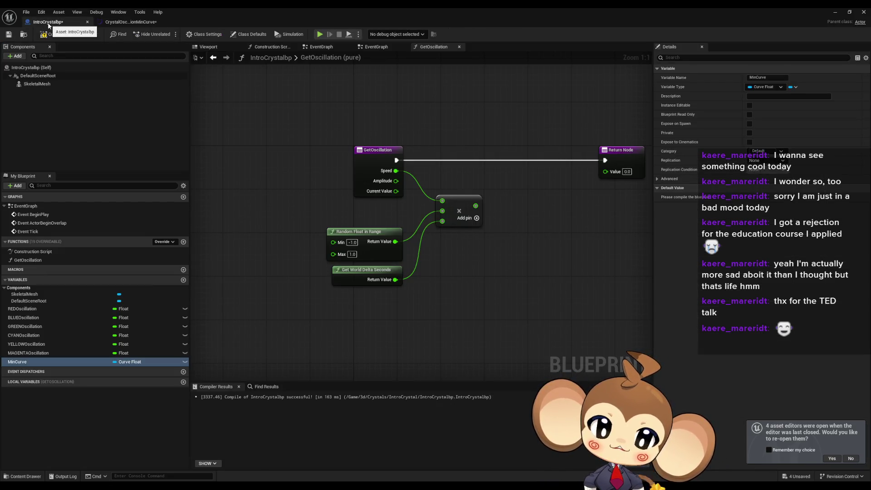
Add a Min Curve getter and a Get Float Value node for it
left_click_drag(317, 346, 427, 343)
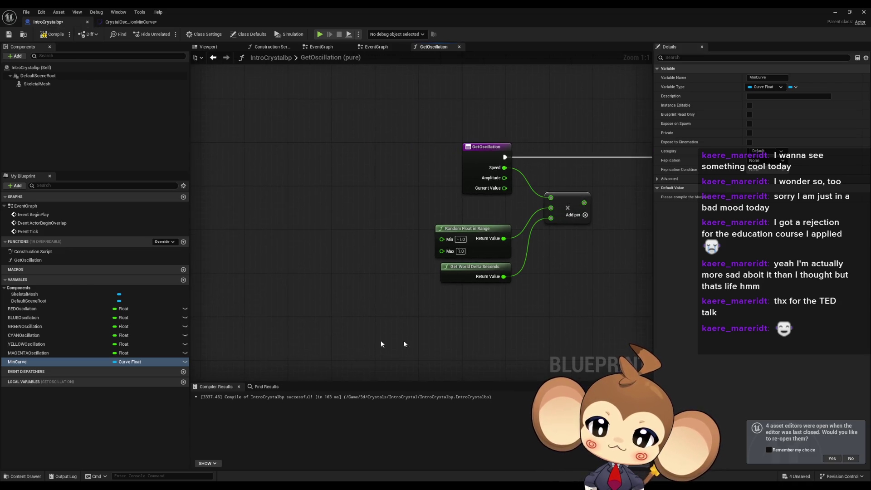
mouse_move(17, 361)
left_mouse_down()
mouse_move(265, 238)
mouse_move(257, 227)
left_mouse_up()
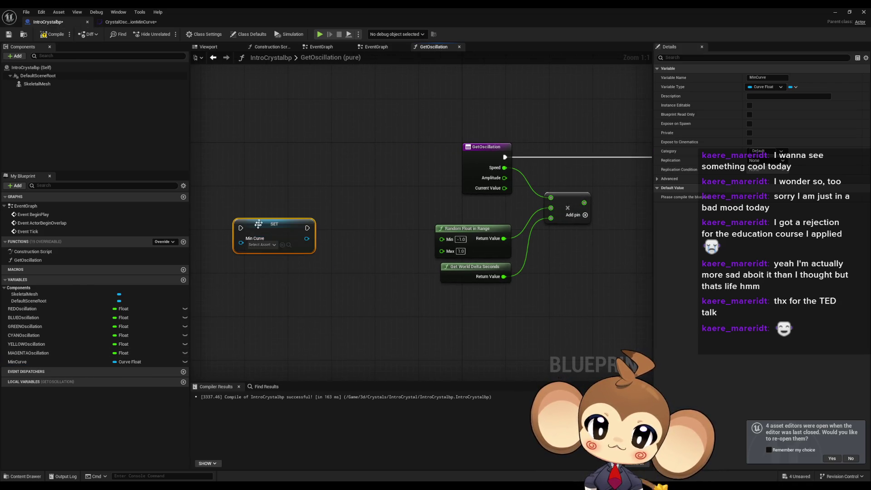
key("Delete")
mouse_move(17, 362)
left_mouse_down()
mouse_move(243, 278)
mouse_move(259, 265)
mouse_move(262, 220)
mouse_move(314, 226)
left_mouse_up()
left_click(262, 267)
type("get val")
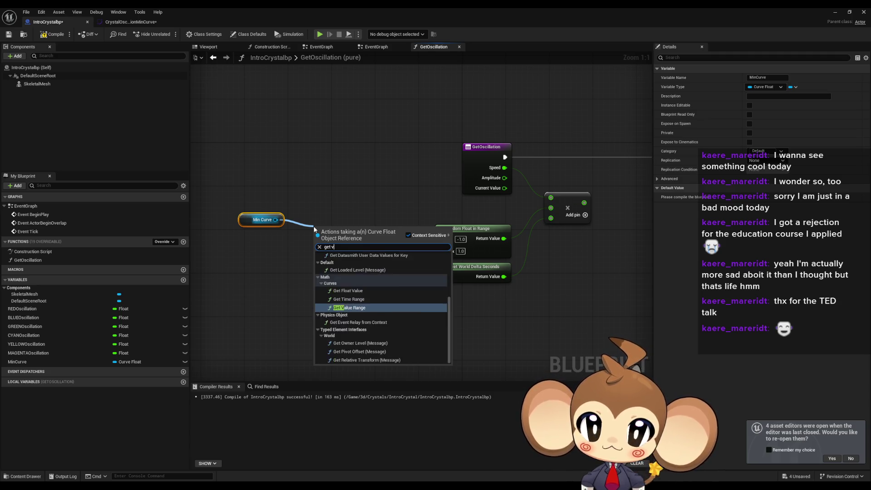
key("Up")
key("Return")
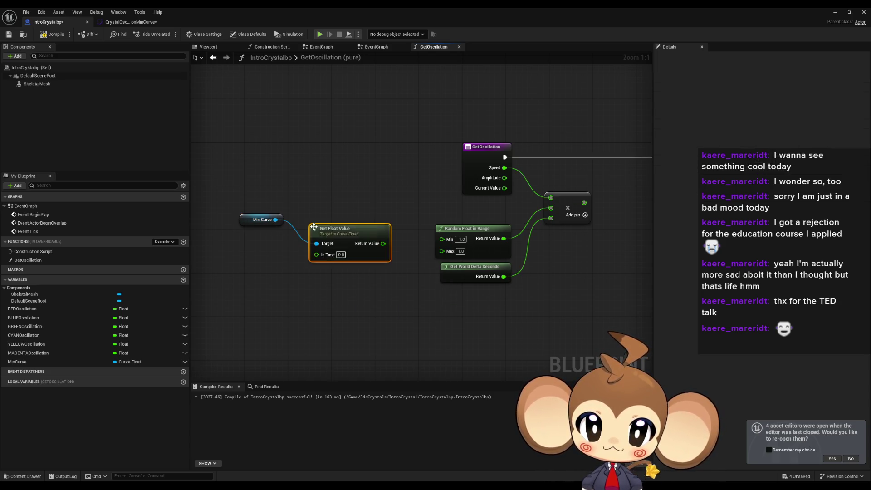
Wire Current Value into In Time and the float result into Random Float in Range's Min
left_click_drag(504, 187, 317, 254)
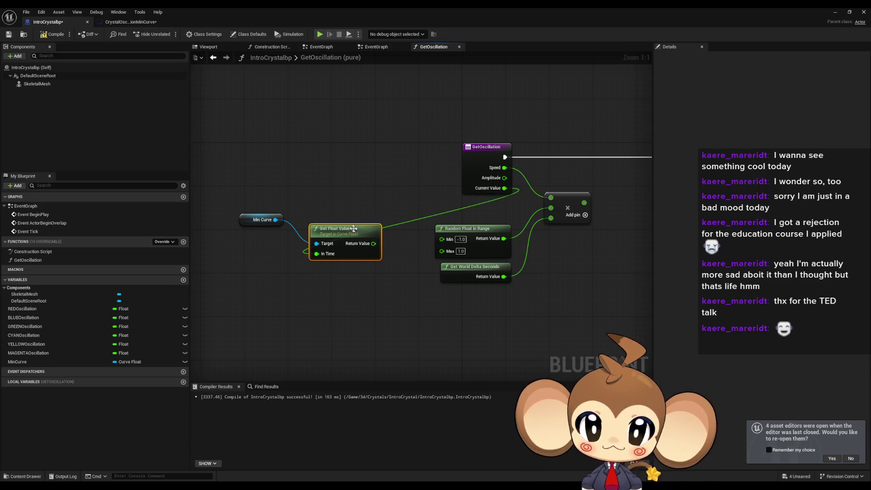
left_click_drag(355, 229, 357, 234)
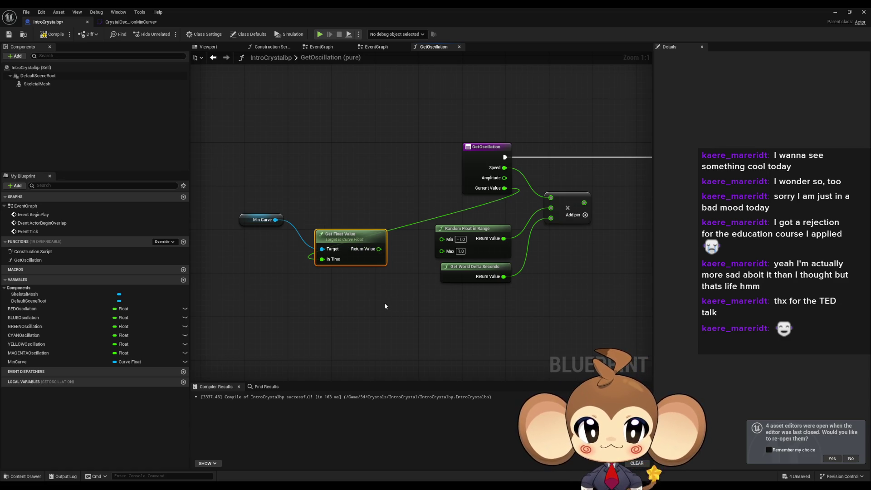
left_click_drag(378, 249, 443, 239)
left_click_drag(346, 242, 352, 232)
left_click(366, 292)
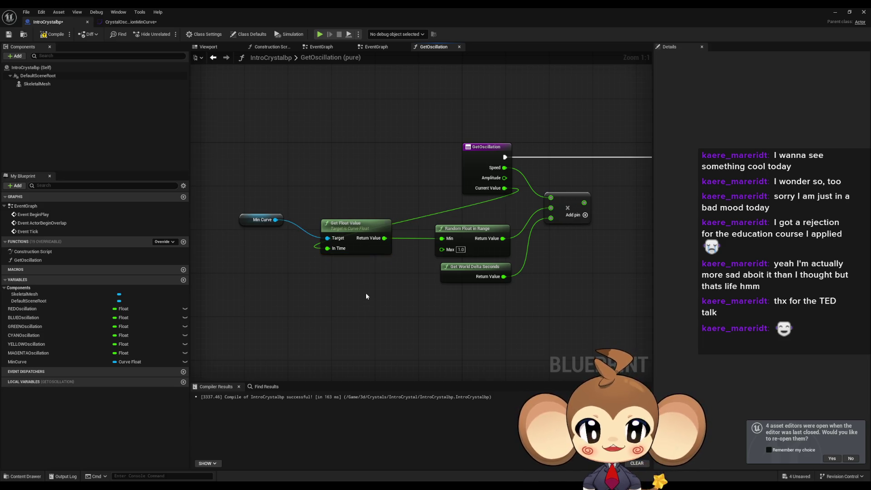
Look over the graph around the Return Node, then switch to the level editor
left_click_drag(366, 293, 369, 276)
left_click_drag(447, 201, 357, 210)
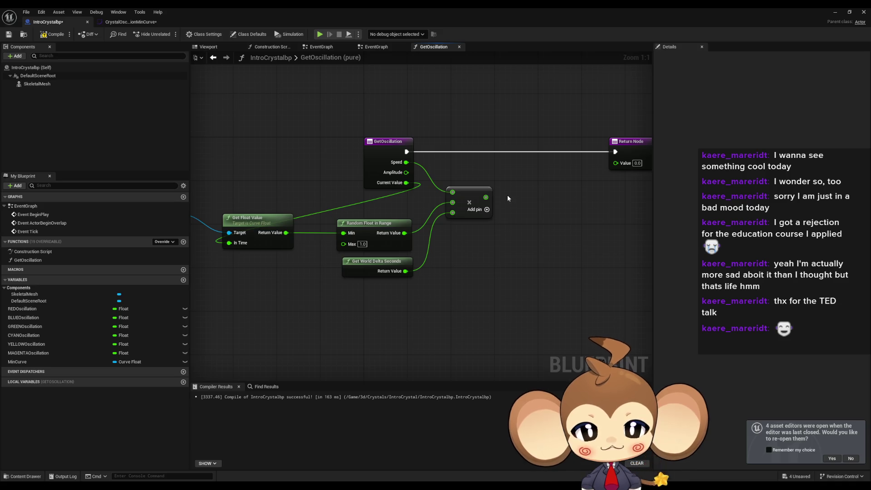
left_click_drag(506, 195, 540, 193)
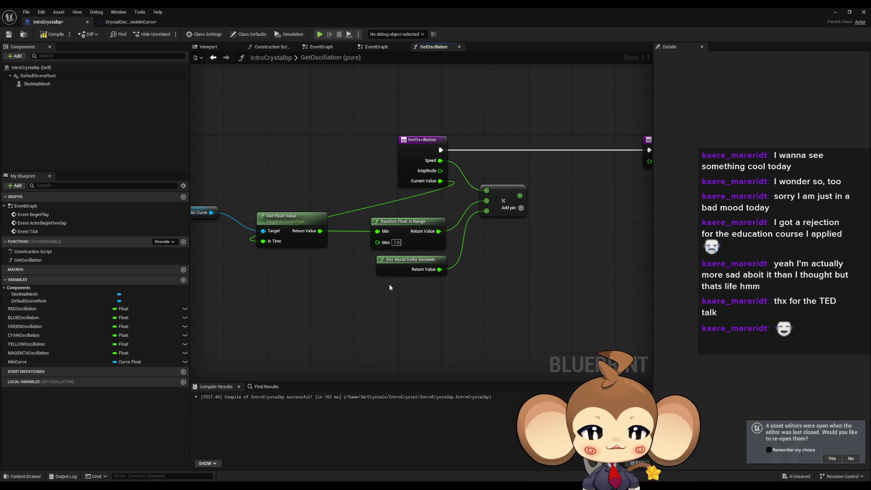
left_click_drag(379, 278, 351, 283)
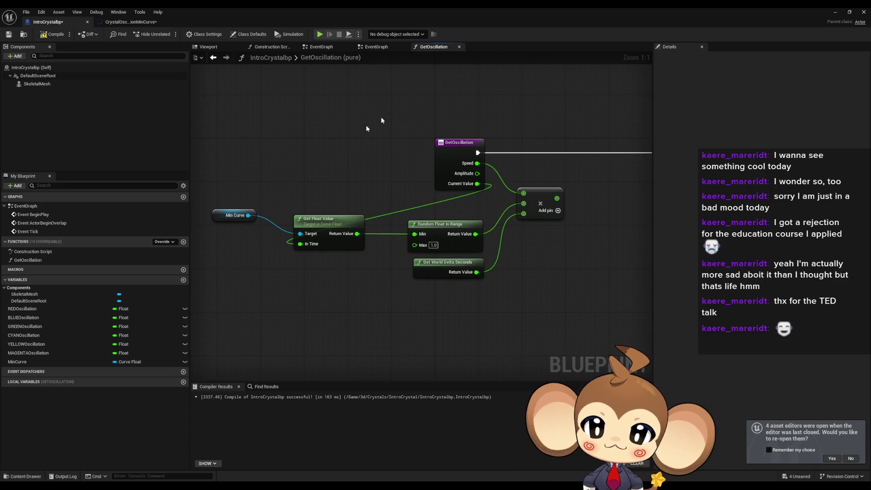
key("alt+Tab")
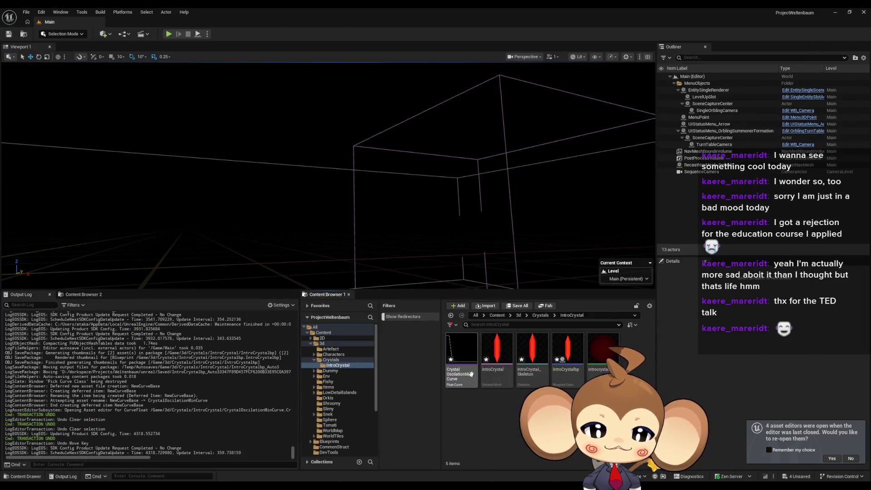
Duplicate the min curve asset and fit its curve in view
key("ctrl+d")
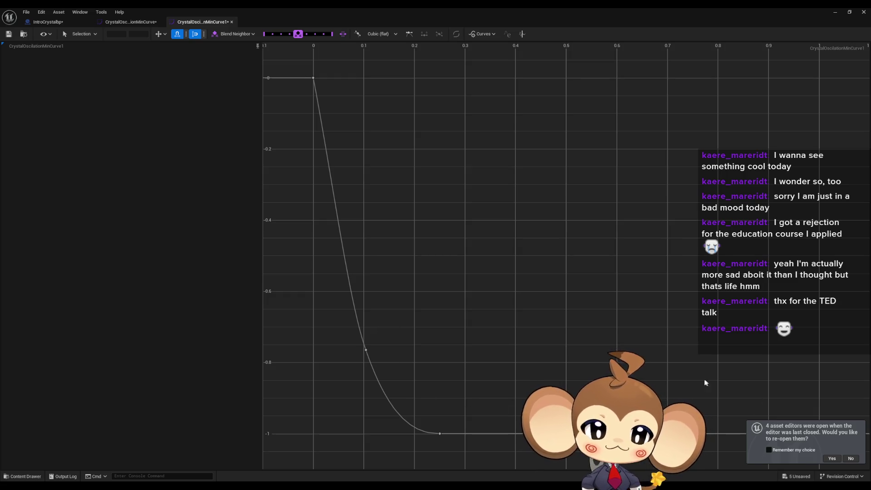
left_click_drag(669, 352, 606, 324)
key("f")
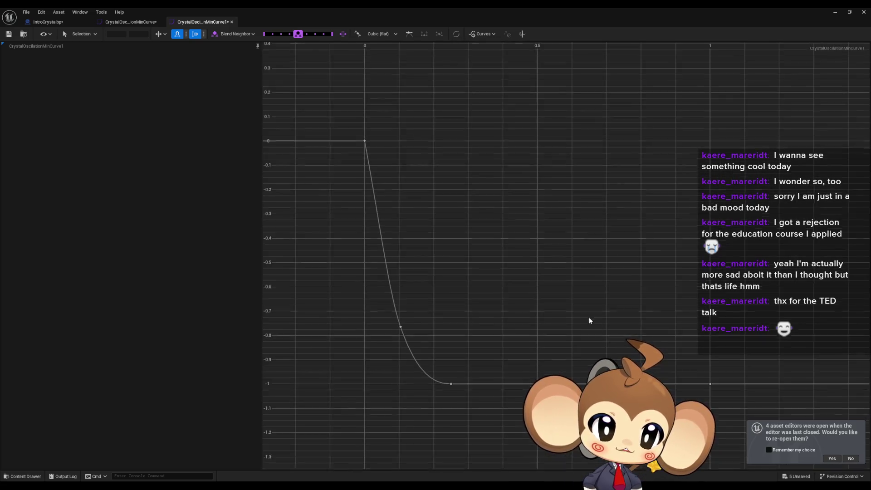
Set the final key at time 1 to value 0, then select the dip key
left_click_drag(322, 99, 517, 428)
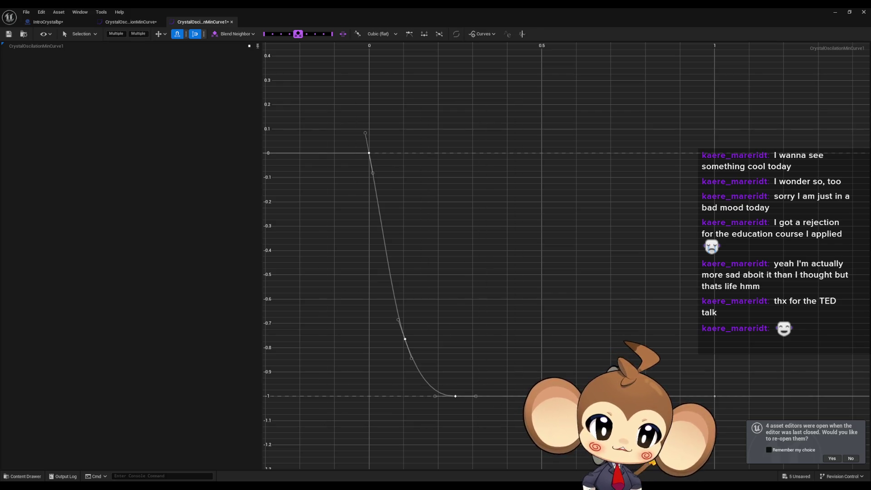
left_click_drag(674, 354, 744, 427)
left_click_drag(342, 117, 375, 155)
left_click_drag(673, 315, 749, 437)
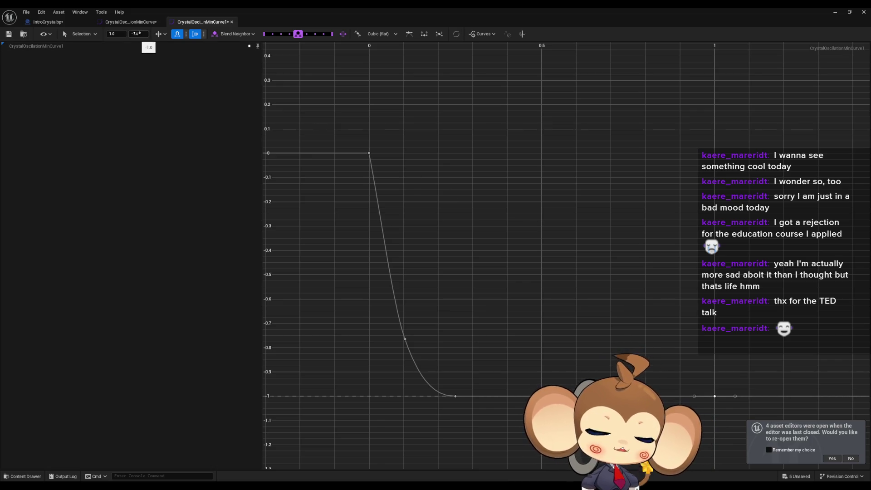
type("0")
key("Return")
left_click_drag(445, 380, 491, 431)
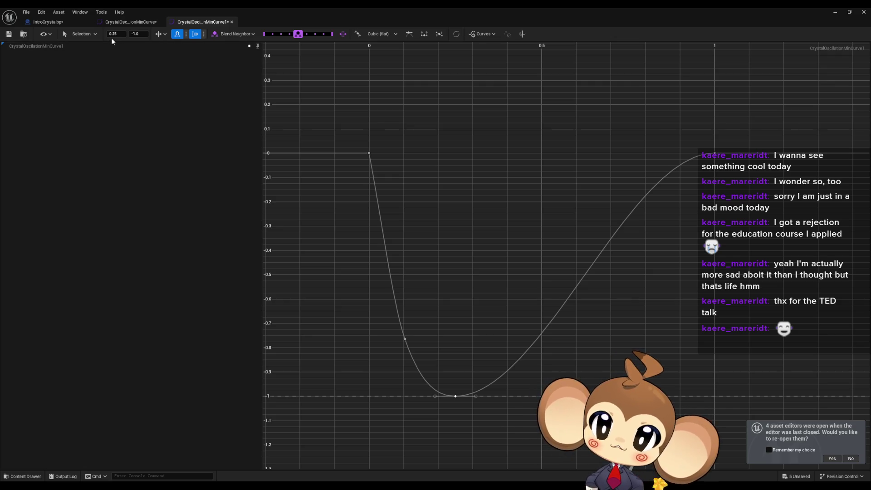
Move the dip key to time 0.75, value 1, and add a key at time 0.896095
type("0")
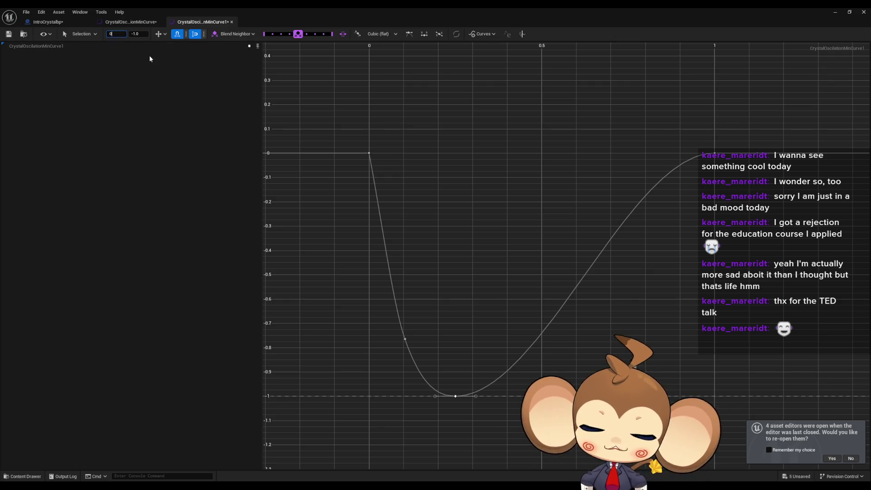
key("Return")
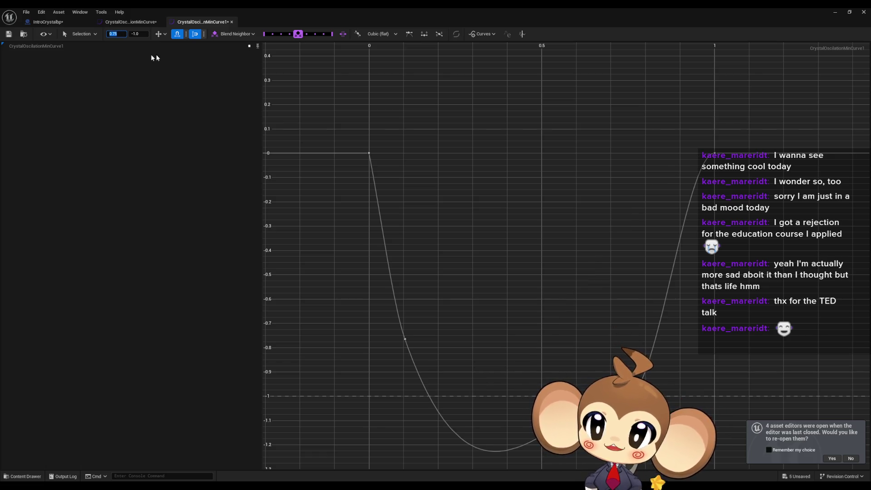
type("1")
key("Return")
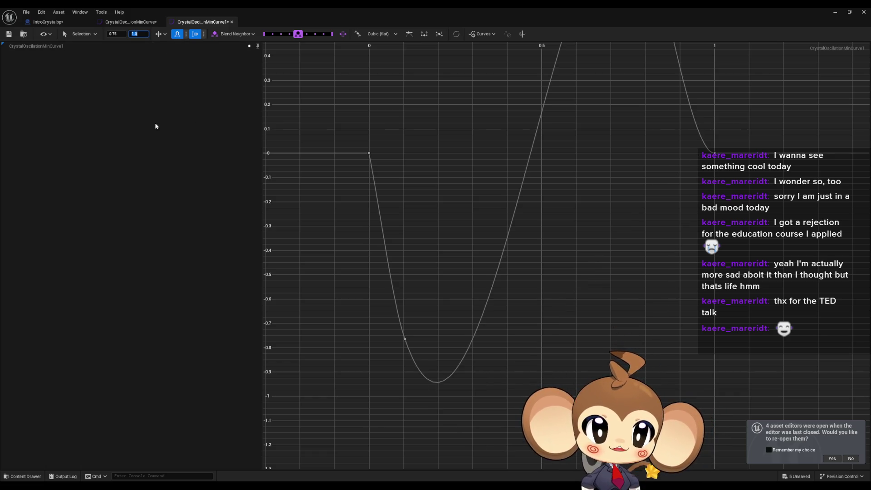
middle_click(400, 338)
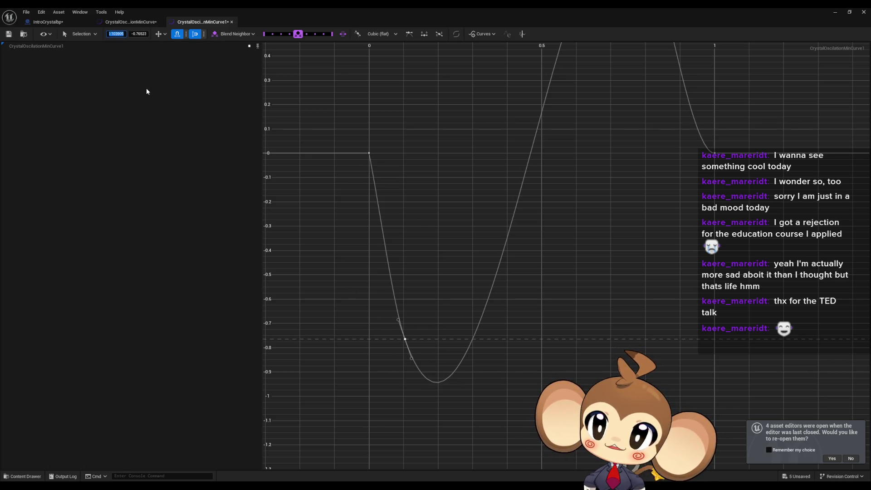
key("End")
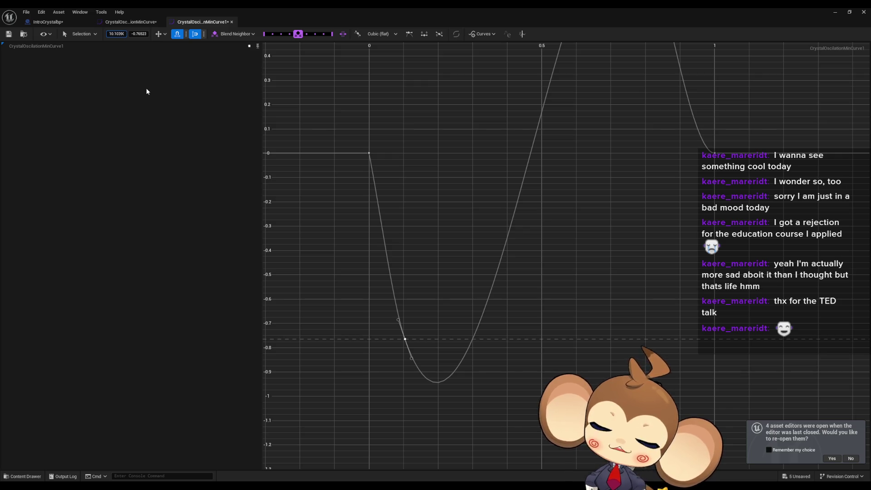
key("Return")
key("f")
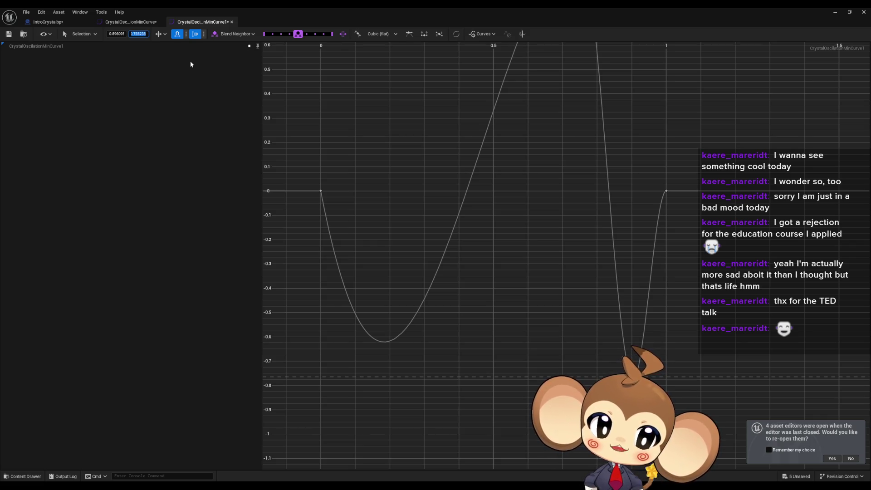
Straighten the segment into the final key, raise the time-0 key to 1 and flatten it
key("Return")
left_click_drag(657, 146, 651, 350)
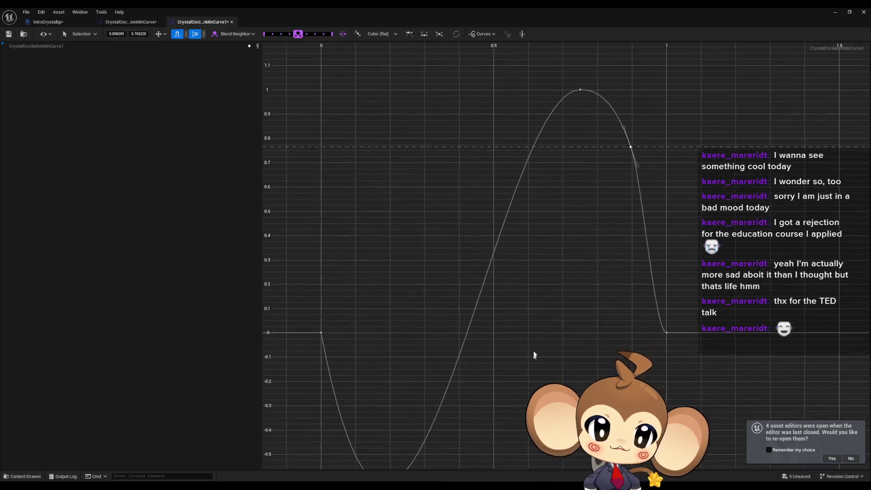
left_click_drag(298, 255, 355, 303)
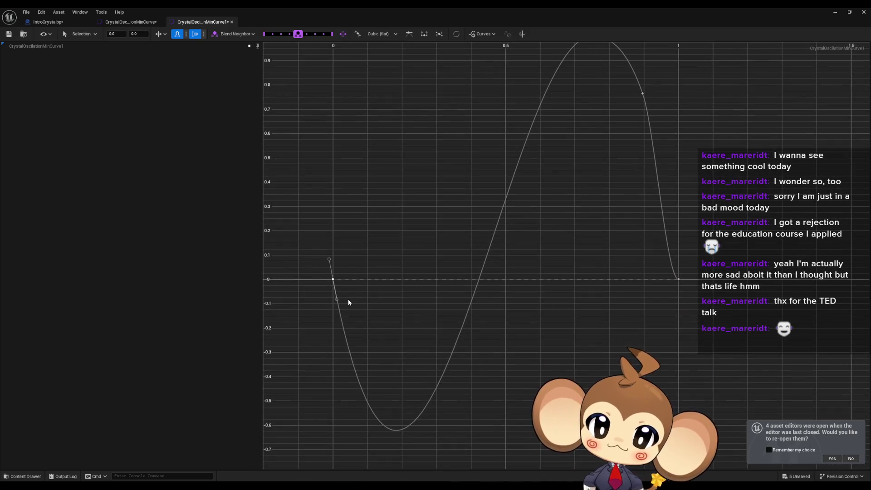
left_click_drag(321, 228, 325, 260)
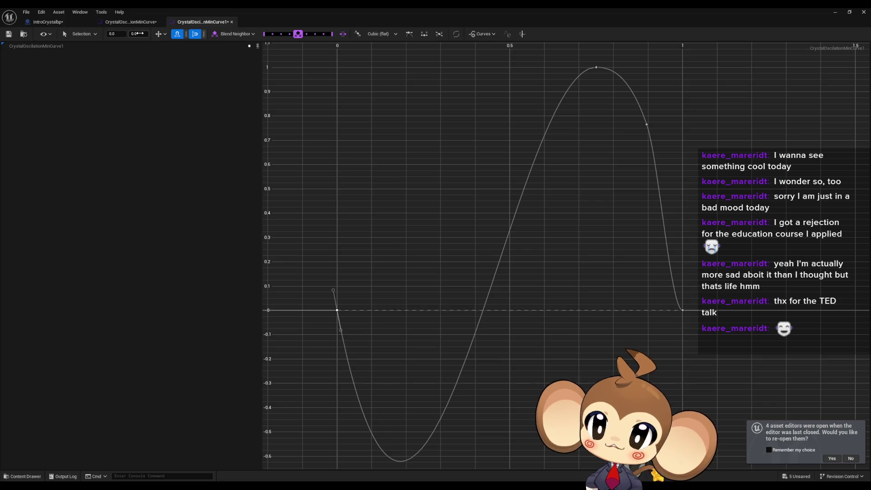
type("1")
key("Return")
left_click_drag(444, 105, 381, 220)
left_click_drag(338, 201, 425, 185)
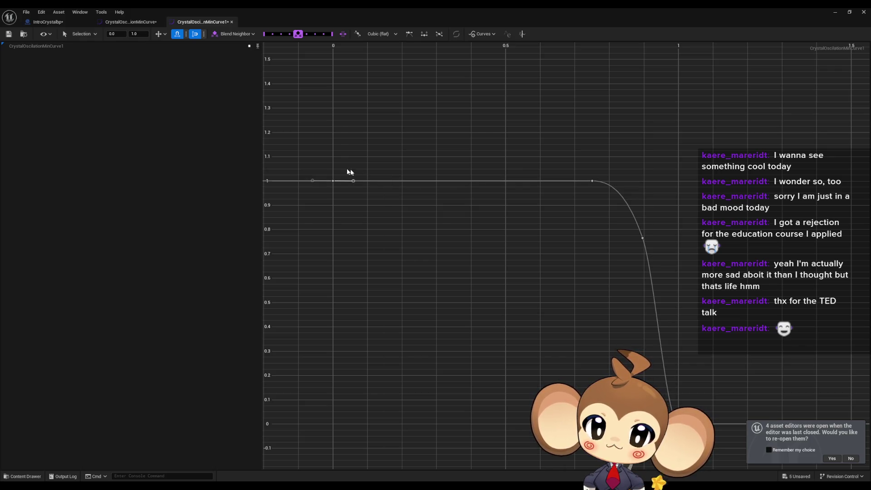
Switch the first key's interpolation to Auto, then to Constant
right_click(332, 181)
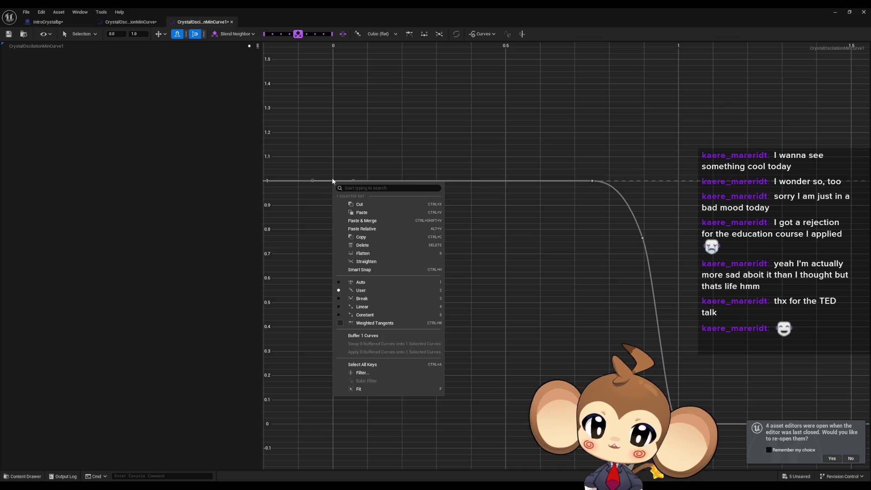
left_click(394, 282)
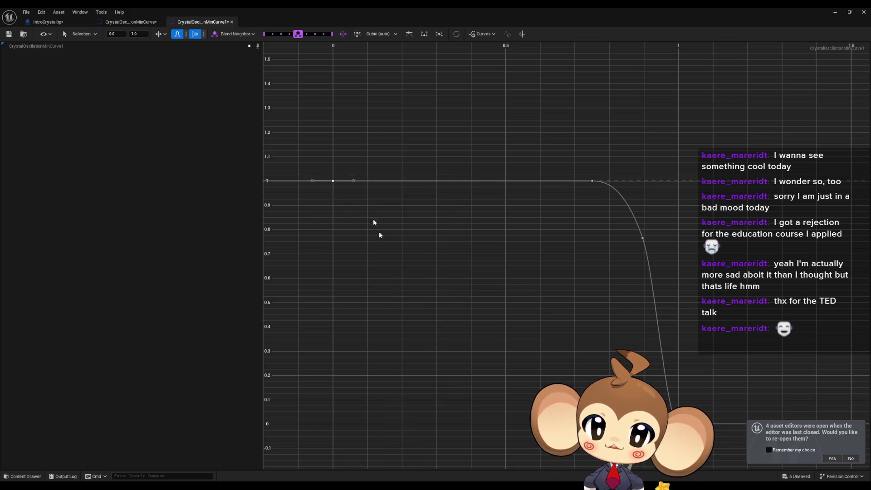
right_click(333, 180)
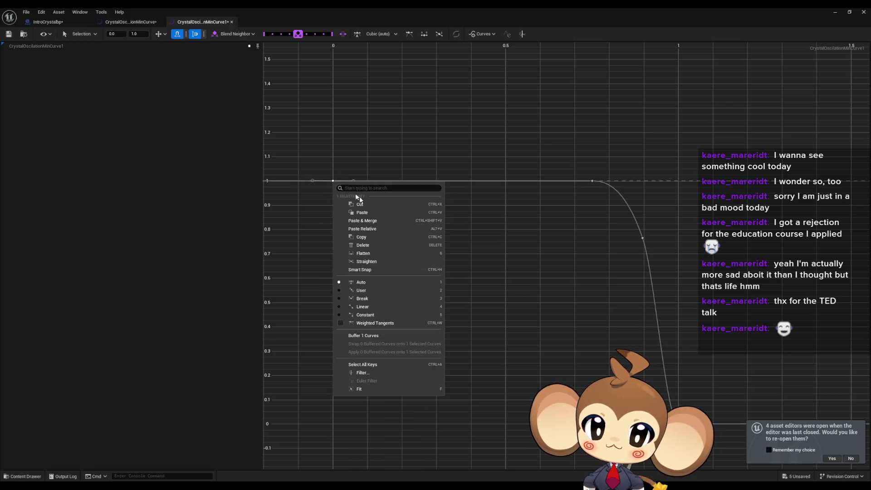
left_click(387, 315)
Frame all curve keys in view, then return to the IntroCrystalbp blueprint
key("f")
left_click_drag(580, 267, 546, 227)
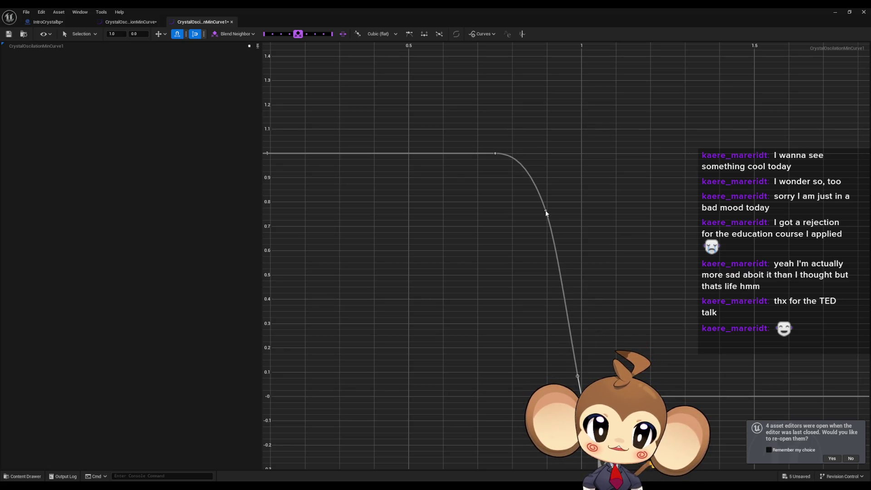
key("ctrl+a")
key("f")
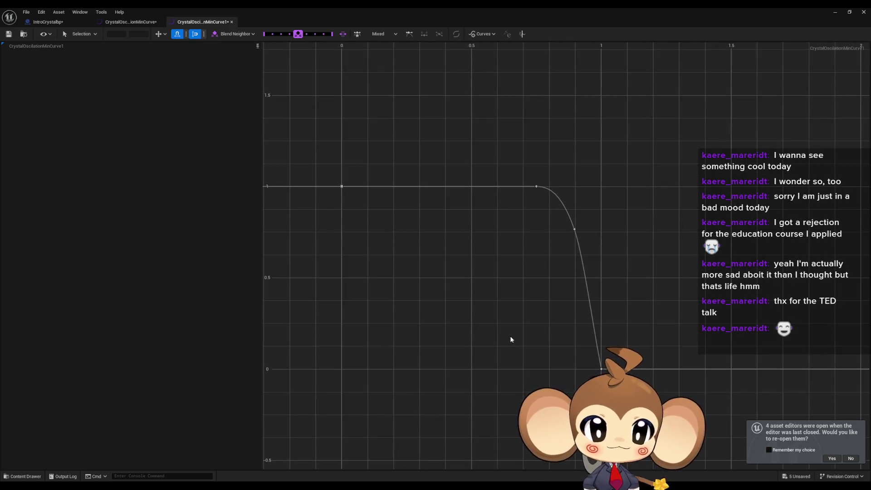
left_click(58, 23)
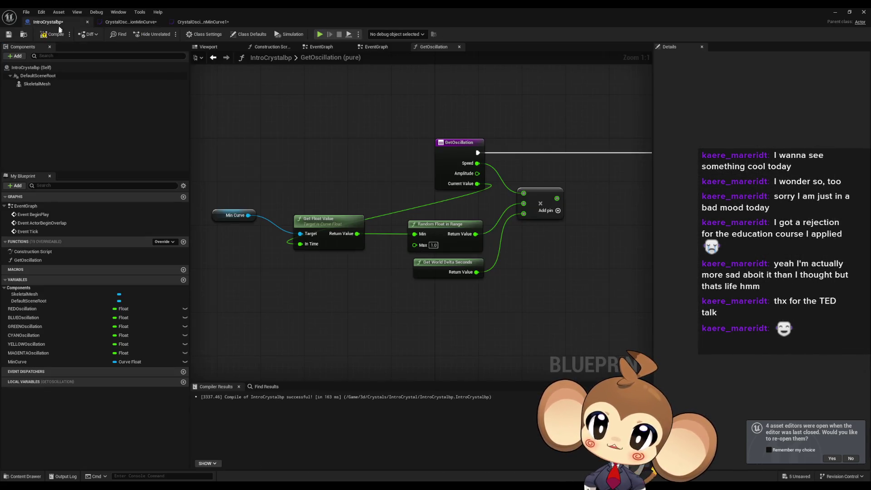
Duplicate the MinCurve variable and name the copy MaxCurve
left_click(68, 361)
key("ctrl+w")
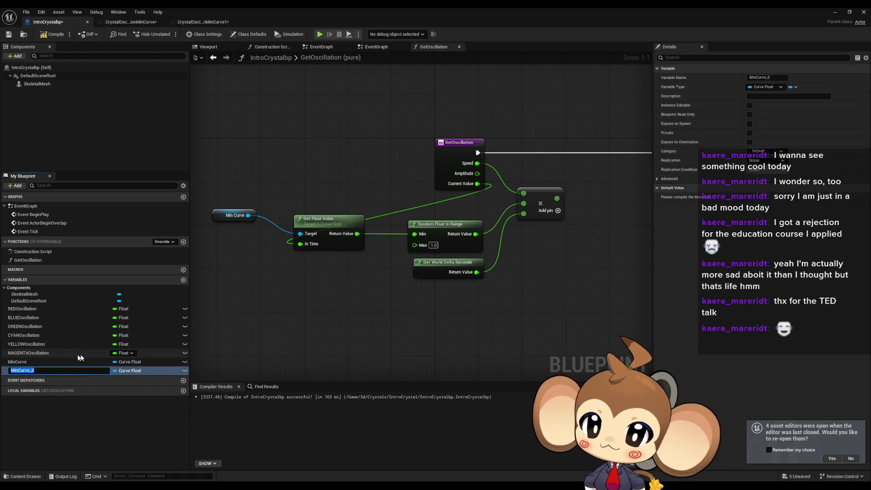
type("Curve")
key("Home")
type("Max")
key("Return")
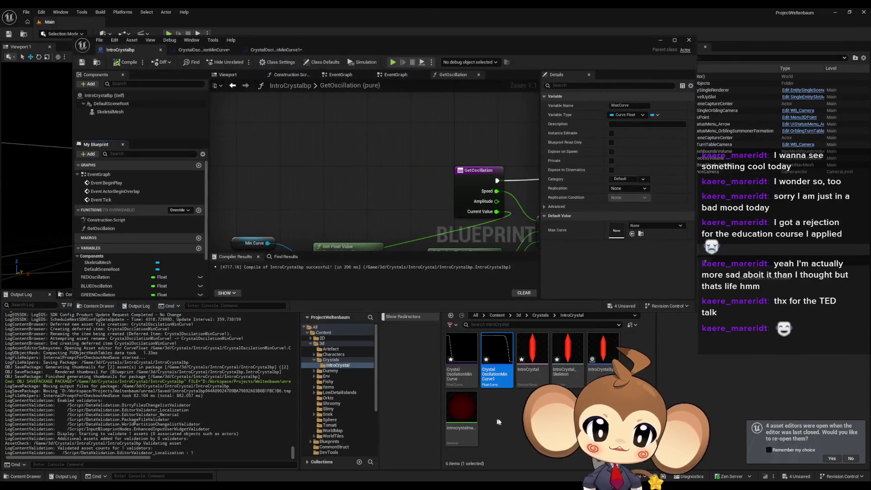
Assign the duplicate curve as MaxCurve's default and CrystalOscilationMinCurve as MinCurve's default
left_click_drag(460, 361, 617, 231)
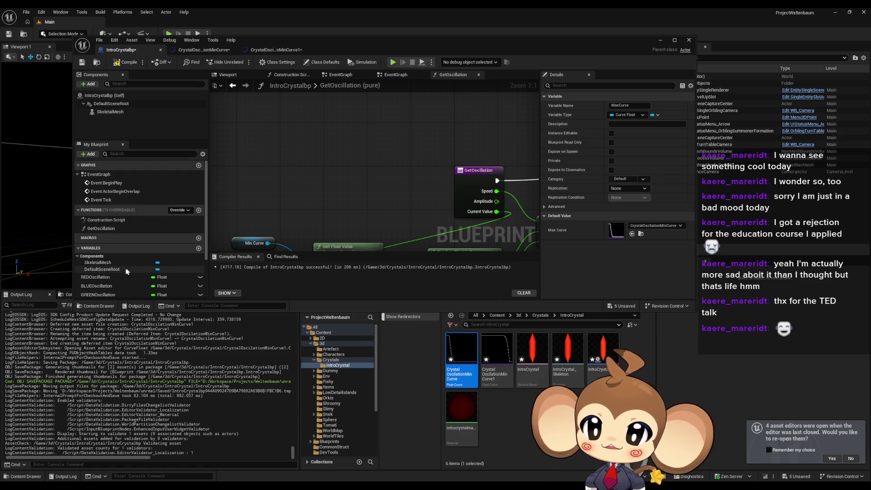
scroll(121, 277, "down", 4)
left_click(107, 265)
mouse_move(497, 354)
left_mouse_down()
mouse_move(567, 358)
mouse_move(580, 286)
mouse_move(624, 227)
left_mouse_up()
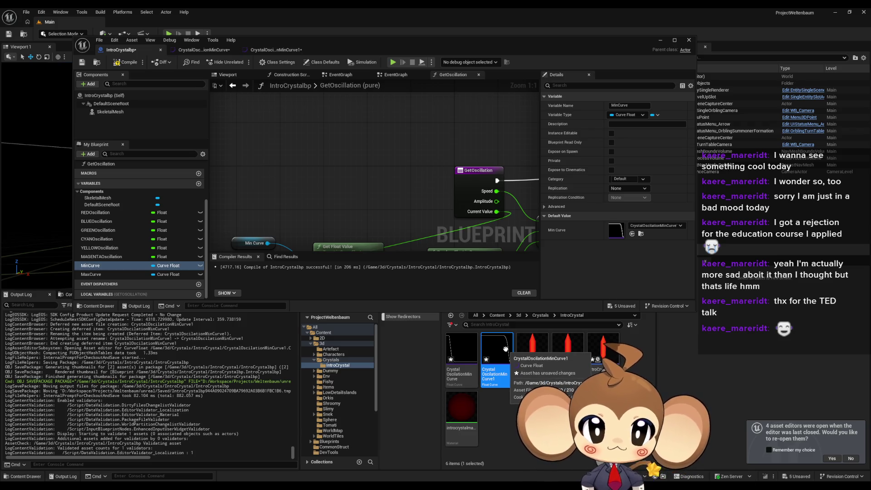
left_click_drag(461, 352, 621, 229)
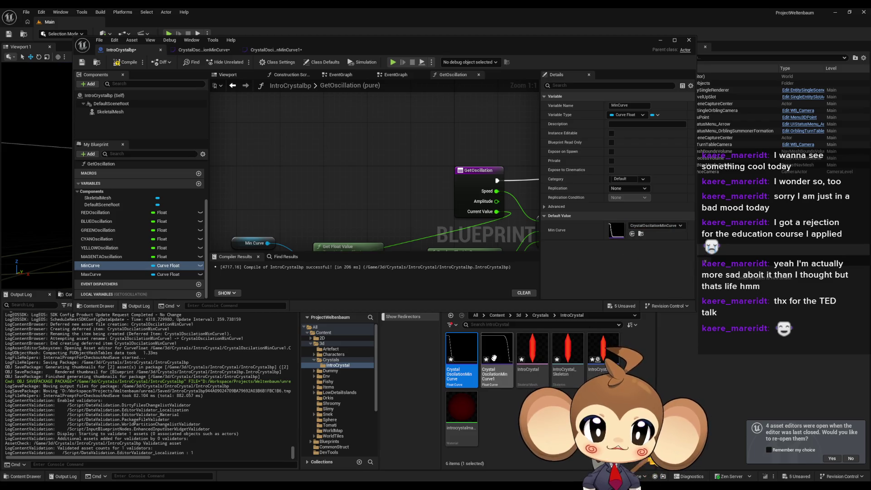
Rename the duplicate curve asset to CrystalOscilationMaxCurve and check both variables' default curves
left_click(492, 359)
key("F2")
key("End")
key("BackSpace")
key("Left")
key("Left")
key("Left")
key("BackSpace")
key("BackSpace")
key("BackSpace")
type("Max")
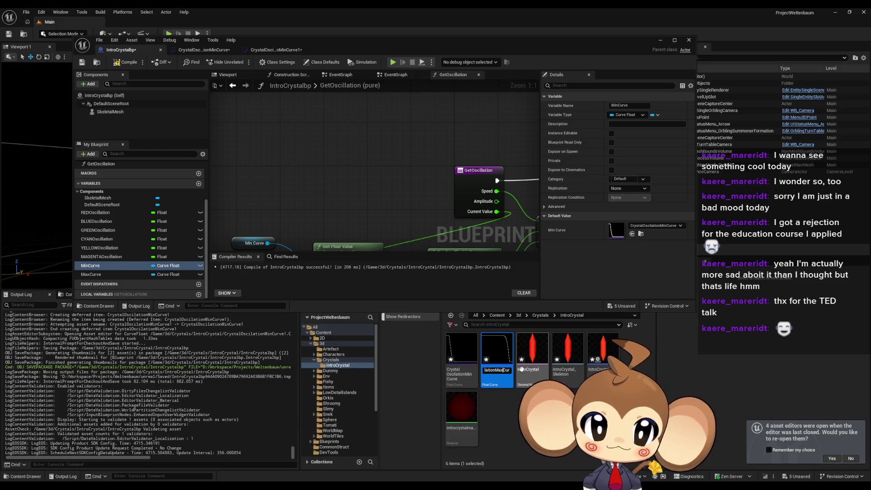
key("Return")
left_click(91, 274)
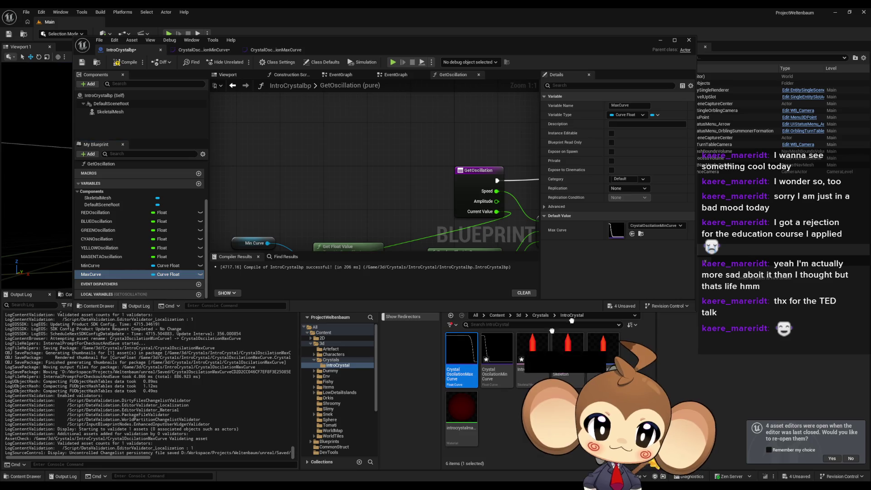
left_click(110, 266)
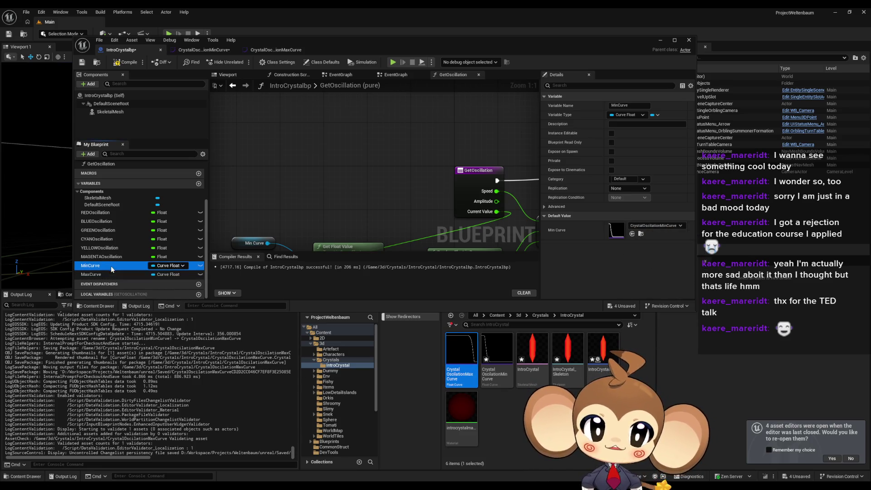
double_click(317, 41)
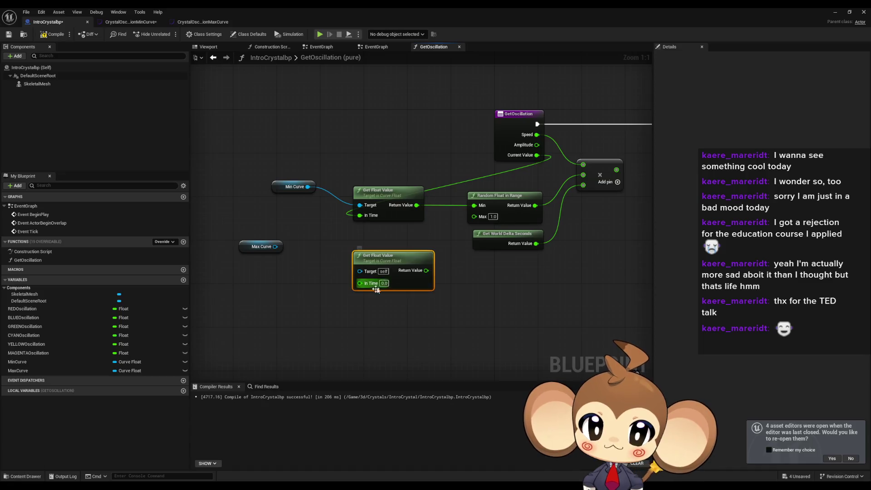
Feed Max Curve's float value at Current Value into Random Float in Range's Max
left_click_drag(363, 284, 537, 155)
left_click_drag(360, 270, 275, 247)
left_click_drag(415, 271, 474, 216)
left_click_drag(389, 255, 389, 228)
left_click(507, 208)
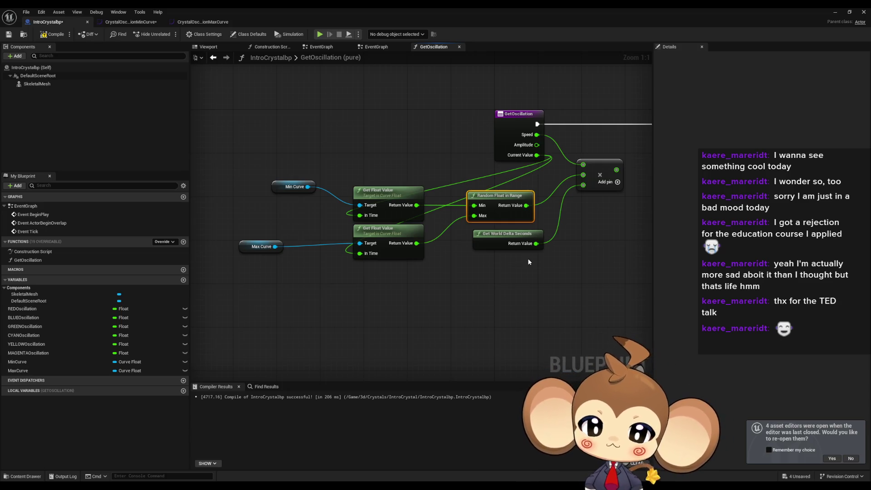
Add Current Value to the multiply result with a + node
left_click_drag(510, 127, 360, 145)
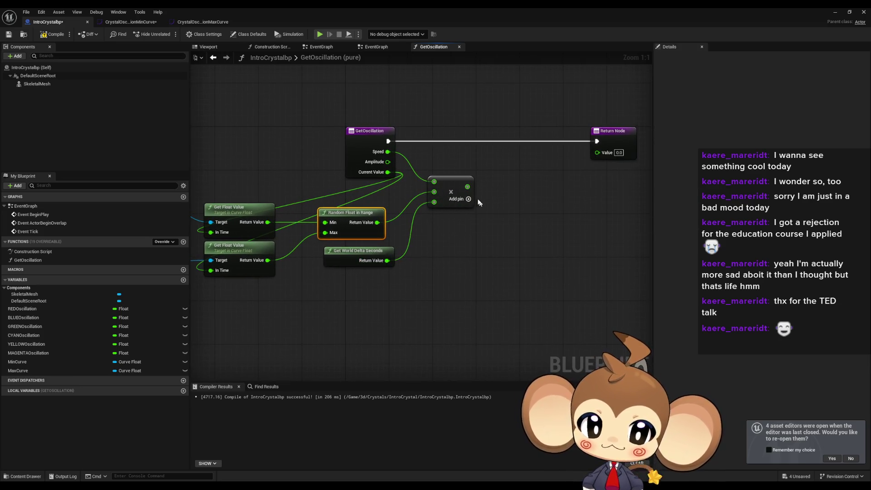
mouse_move(442, 217)
left_mouse_down()
mouse_move(426, 251)
mouse_move(416, 251)
left_mouse_up()
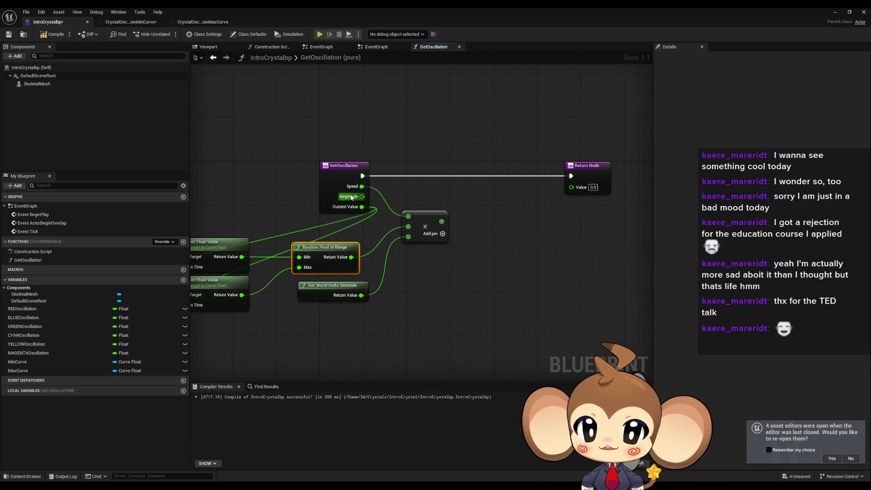
left_click_drag(364, 208, 473, 200)
type("+")
key("Return")
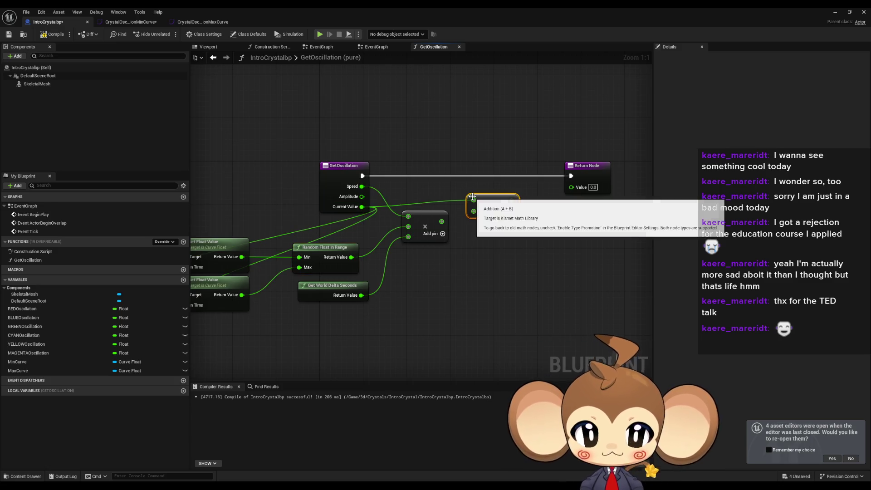
mouse_move(441, 221)
left_mouse_down()
mouse_move(473, 211)
mouse_move(488, 218)
mouse_move(570, 188)
left_mouse_up()
Remove GetOscillation's Amplitude input and compile the blueprint
left_click(343, 181)
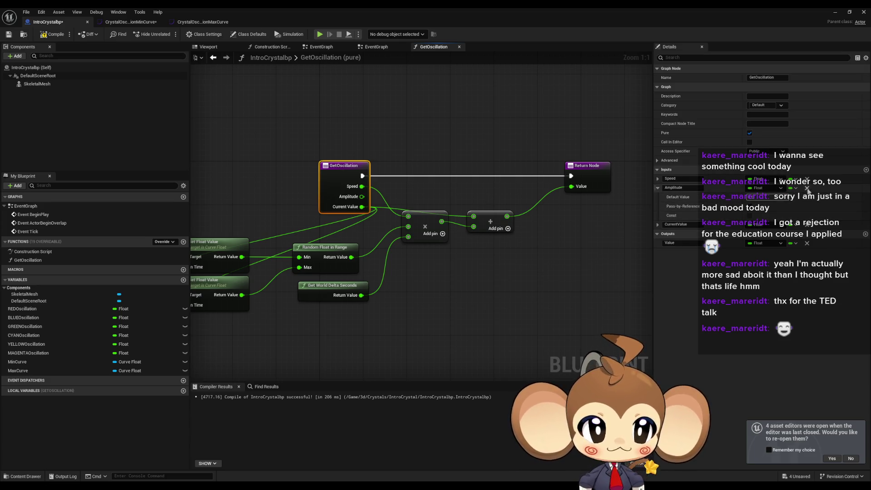
left_click(806, 188)
left_click(584, 250)
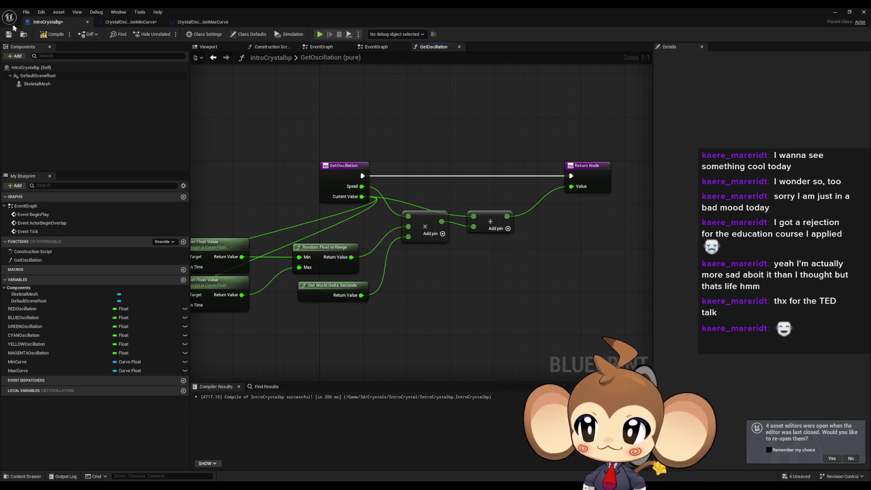
left_click(52, 39)
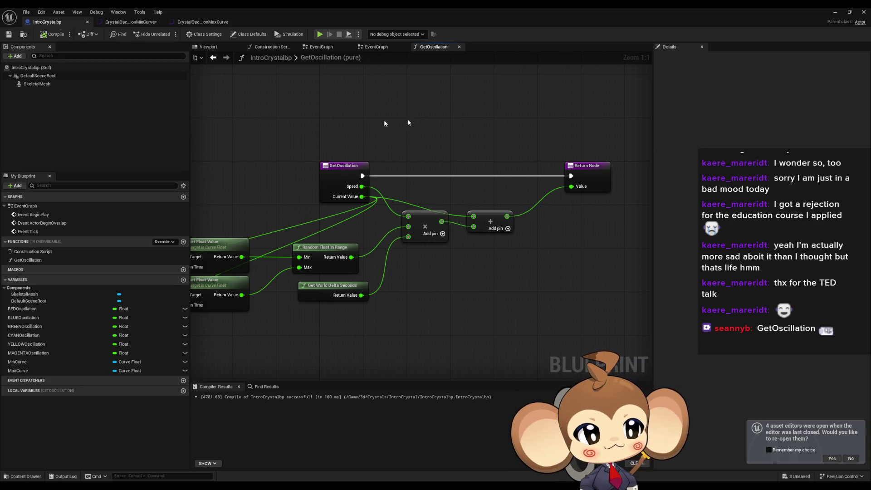
Rename the GetOscillation function to GetJitter in My Blueprint
left_click(341, 166)
left_click(28, 259)
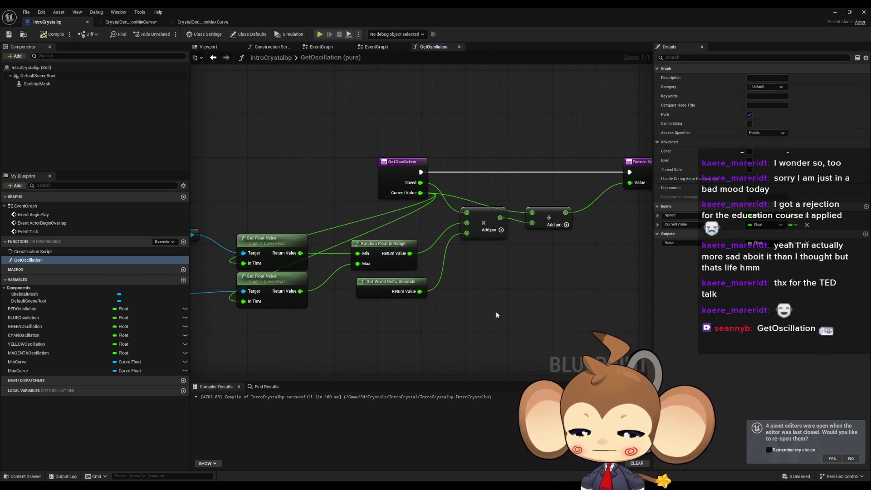
left_click(53, 261)
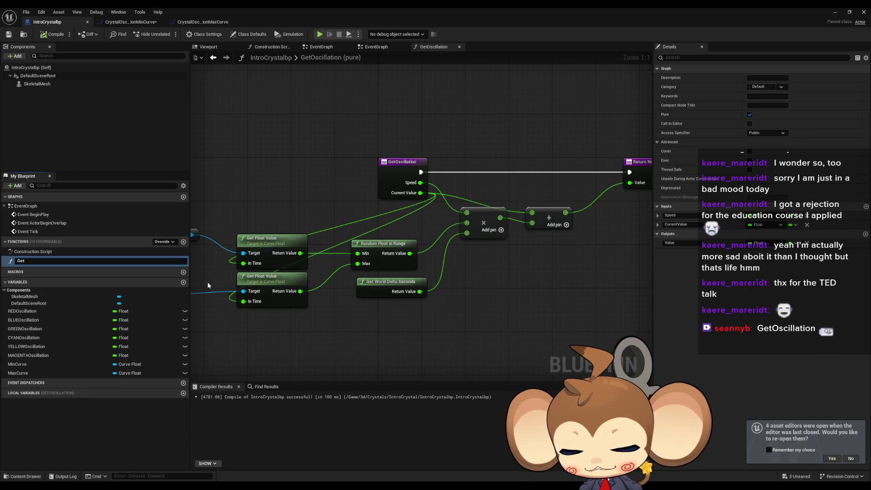
type("Jitter")
key("Return")
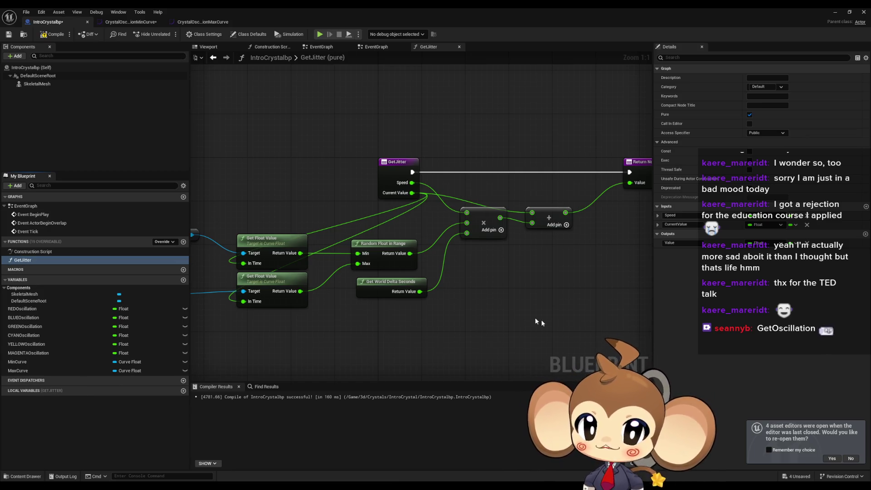
Compile with Ctrl+S and open the EventGraph
left_click_drag(522, 318, 483, 312)
key("ctrl+s")
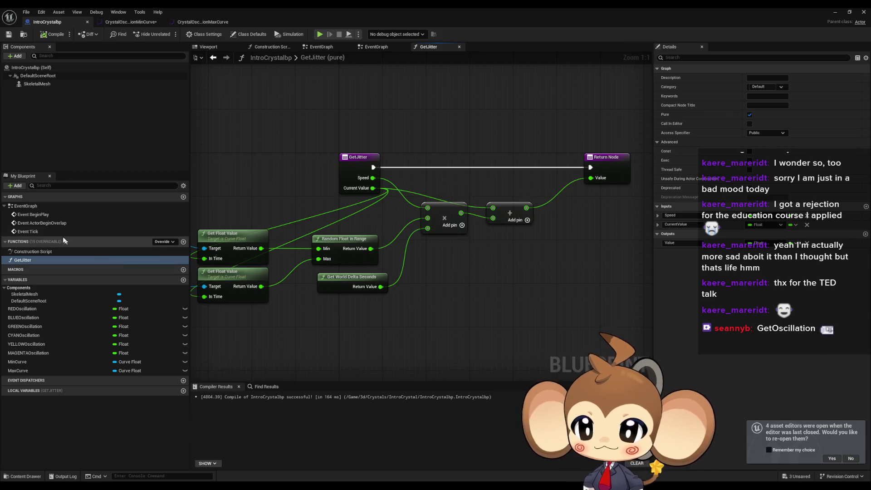
double_click(45, 206)
scroll(424, 247, "up", 4)
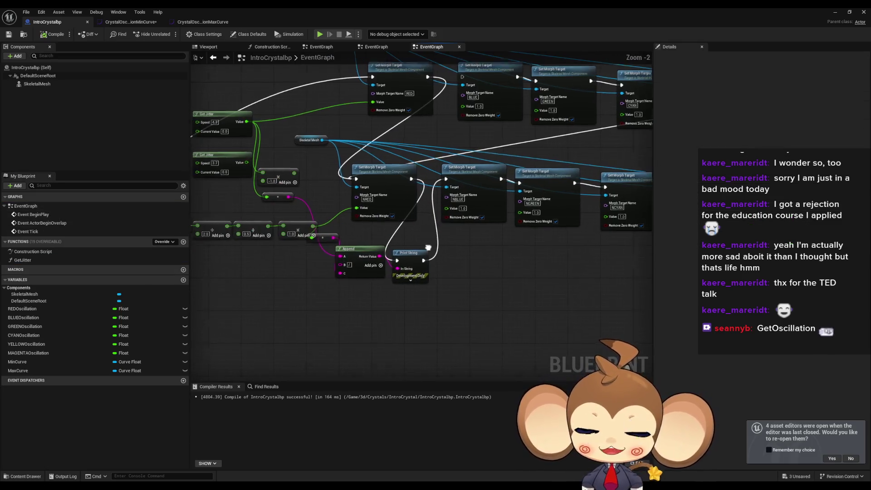
Place a Get Jitter call in the EventGraph
scroll(424, 246, "down", 6)
scroll(525, 273, "up", 5)
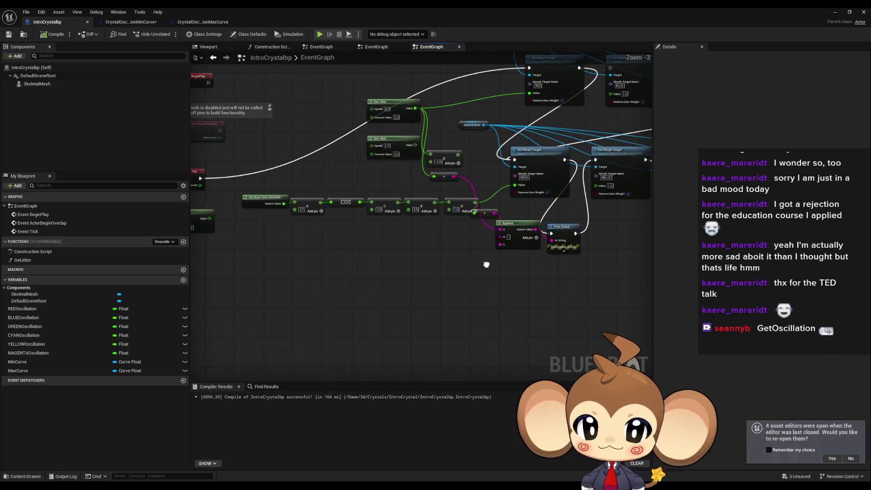
left_click_drag(23, 260, 311, 240)
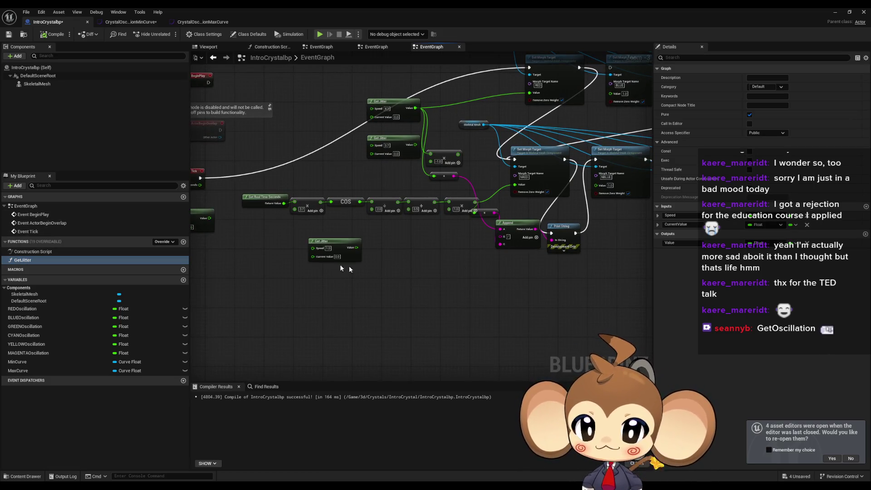
left_click(384, 250)
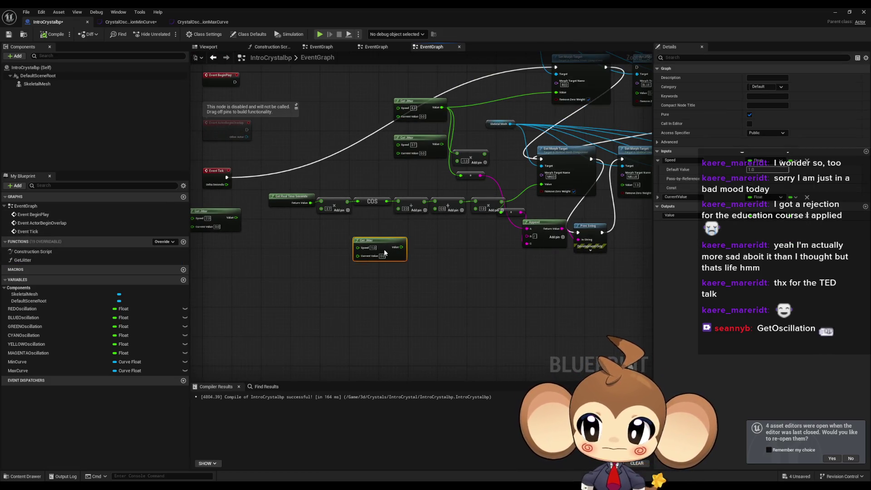
left_click_drag(383, 252, 381, 253)
Rename REDOscillation to REDJitter and wire its getter into Get Jitter's Current Value
left_click(28, 308)
left_click(59, 309)
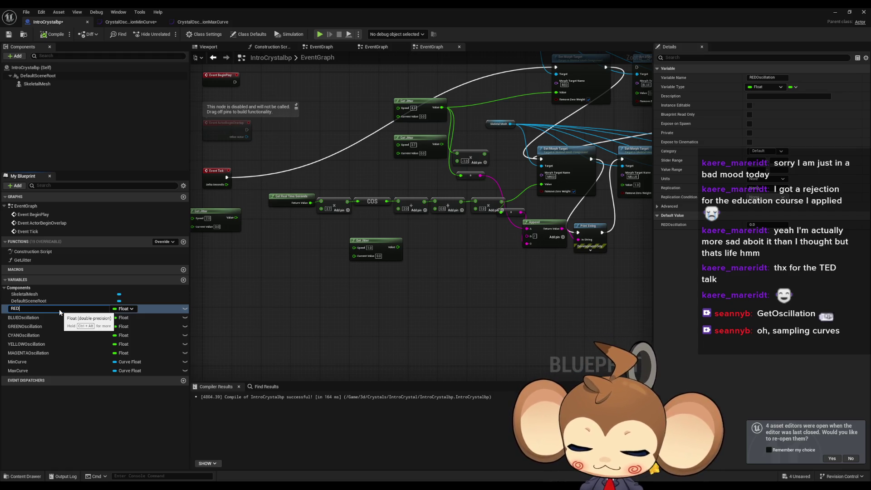
type("r")
key("Return")
left_click_drag(60, 309, 307, 273)
left_click(307, 274)
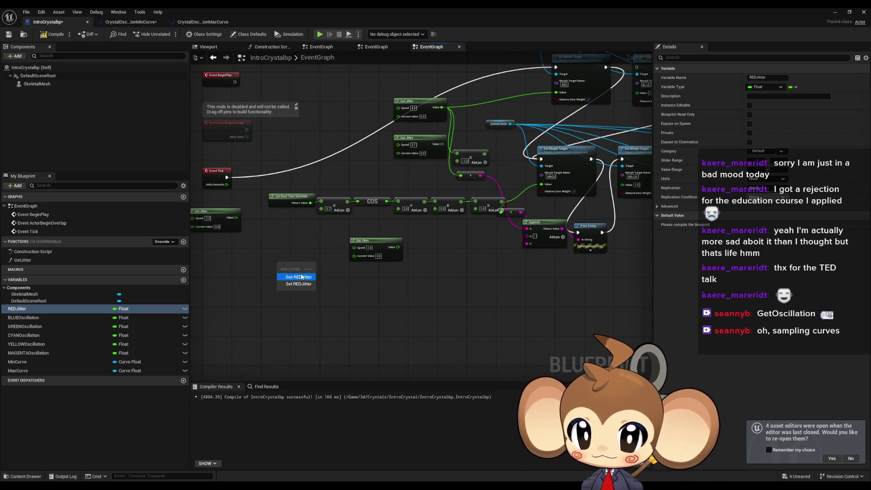
scroll(359, 266, "up", 3)
left_click_drag(355, 252, 262, 264)
Add a SET REDJitter node fed by Get Jitter's Value and tidy the nodes
mouse_move(28, 308)
left_mouse_down()
mouse_move(458, 236)
mouse_move(452, 229)
mouse_move(455, 243)
left_mouse_up()
left_click(469, 247)
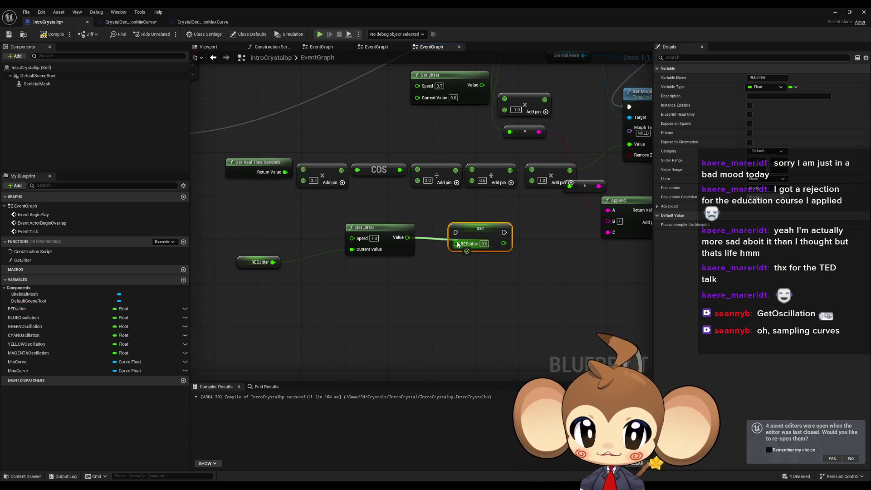
mouse_move(379, 230)
left_mouse_down()
mouse_move(334, 246)
mouse_move(341, 235)
left_mouse_up()
left_click_drag(259, 262, 269, 273)
left_click(375, 266)
scroll(414, 273, "down", 1)
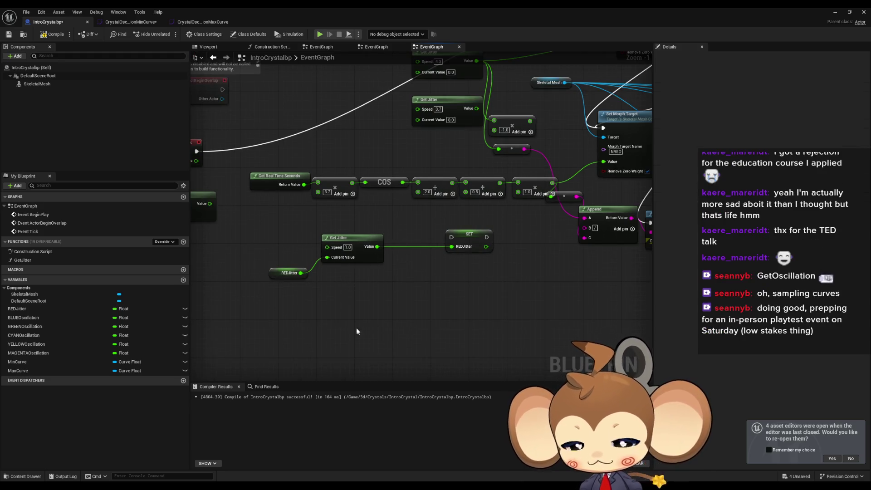
Create a Float variable named RedHealth and place its getter in the EventGraph
left_click(183, 280)
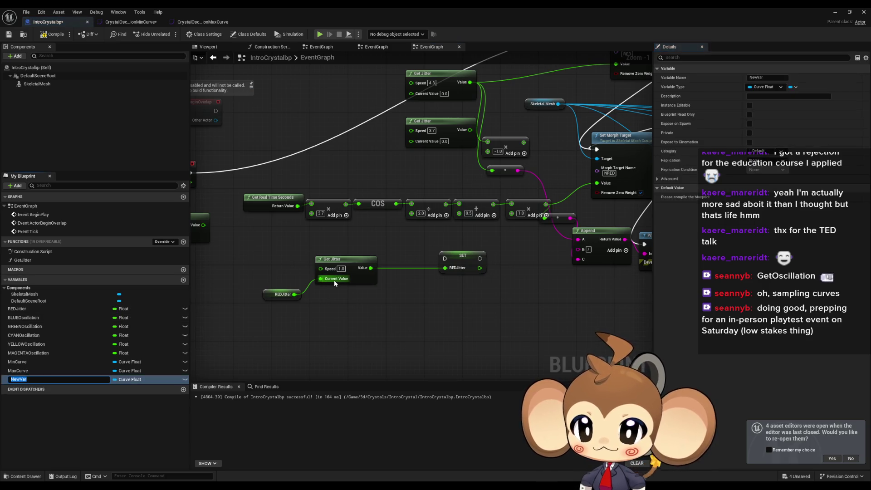
type("RedHealth")
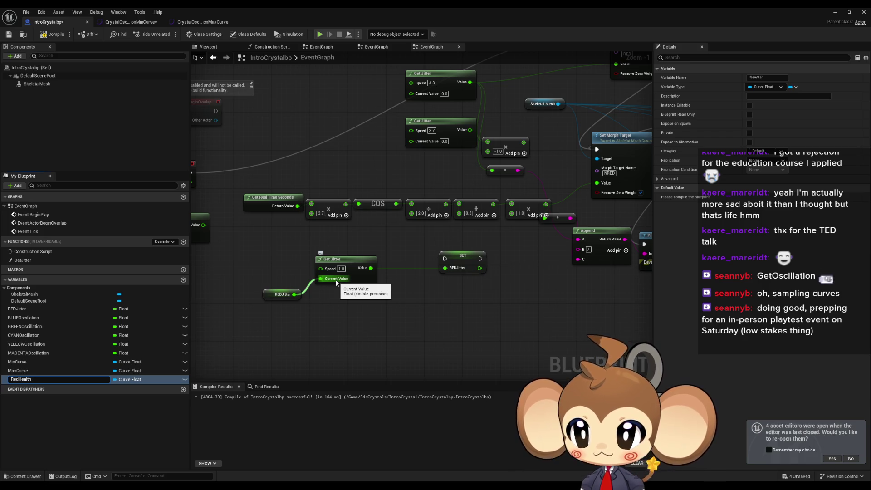
key("Return")
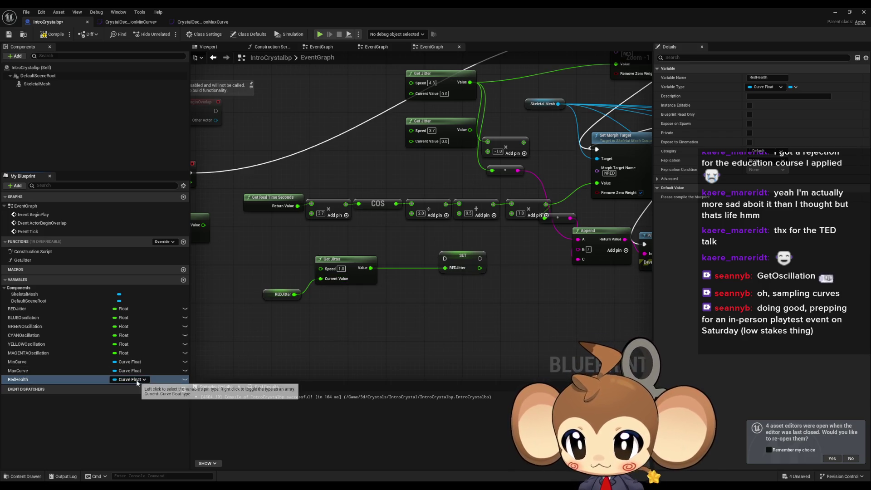
left_click(130, 379)
left_click(133, 233)
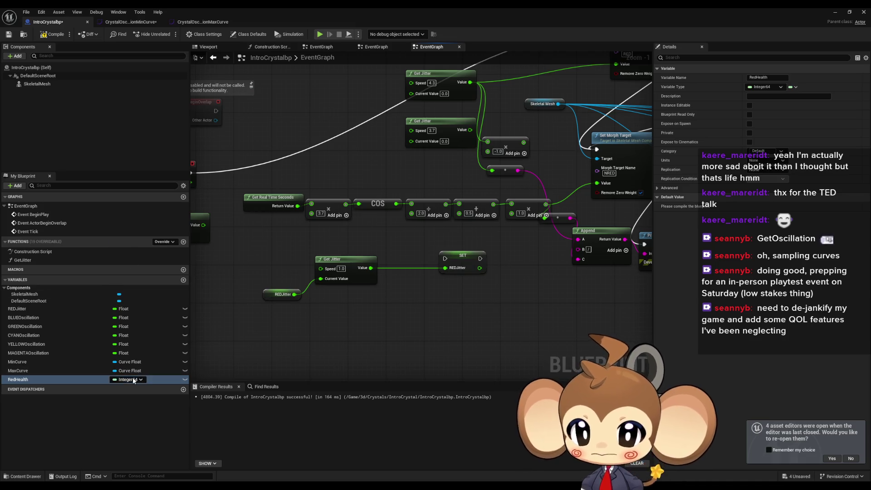
left_click(128, 379)
left_click(146, 278)
mouse_move(27, 379)
left_mouse_down()
mouse_move(371, 320)
mouse_move(433, 331)
left_mouse_up()
left_click(380, 321)
Duplicate the REDJitter getter and multiply it by RedHealth with a * node
left_click(272, 294)
key("ctrl+c")
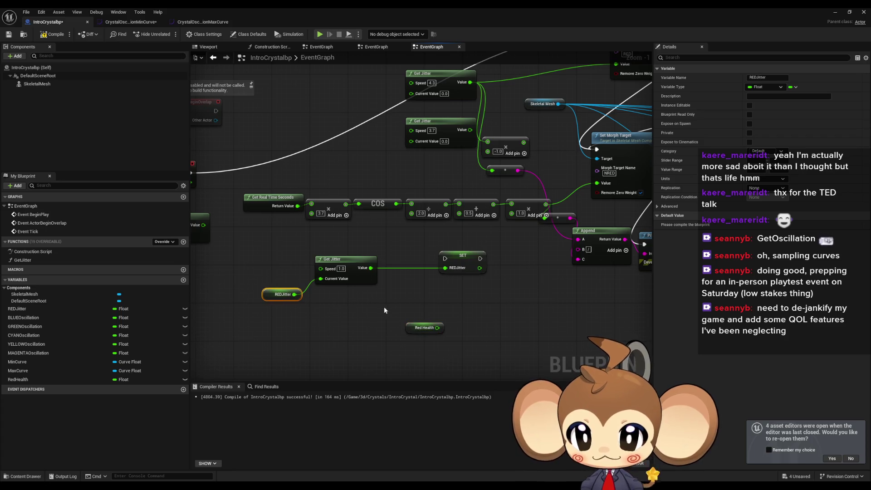
key("ctrl+v")
left_click_drag(437, 299, 458, 299)
type("*")
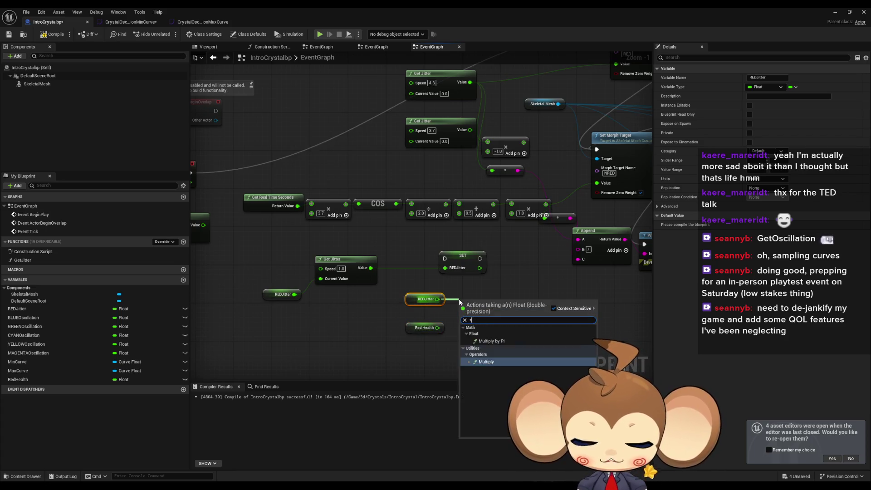
key("Return")
left_click_drag(437, 327, 463, 312)
left_click(424, 327)
left_click(49, 35)
Compile the blueprint and review the Set Morph Target nodes
left_click(435, 337)
scroll(462, 336, "down", 1)
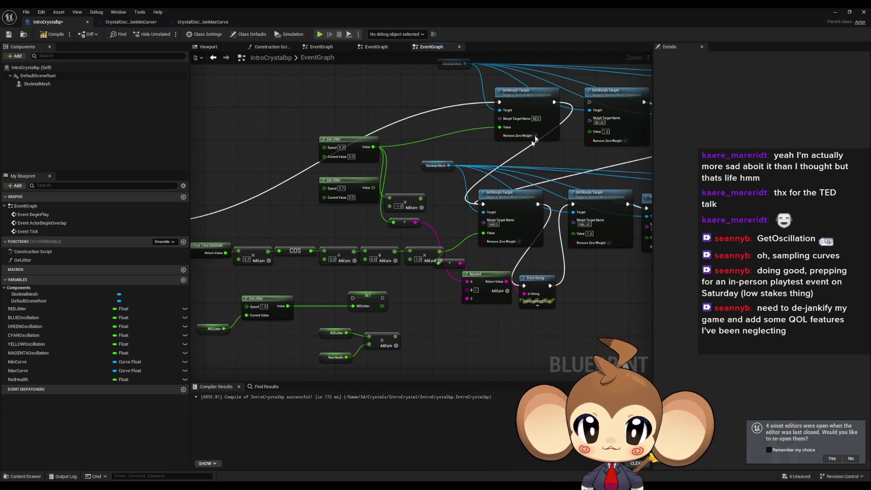
left_click(519, 103)
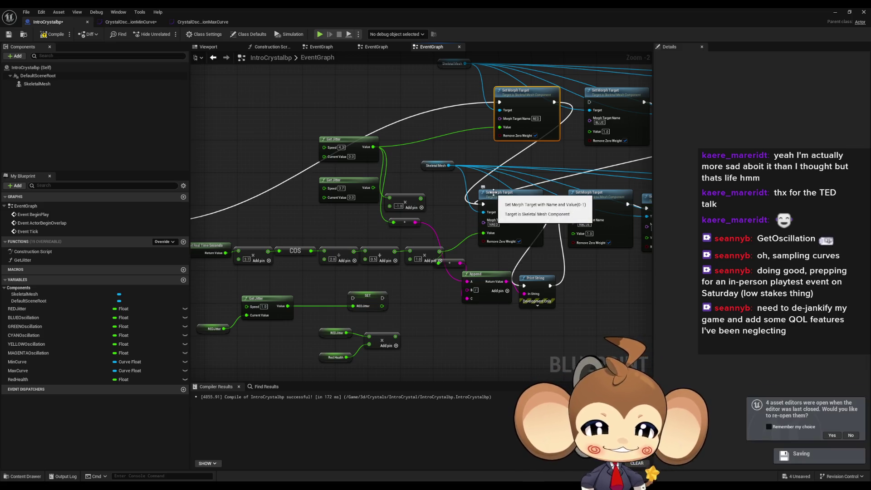
left_click(454, 330)
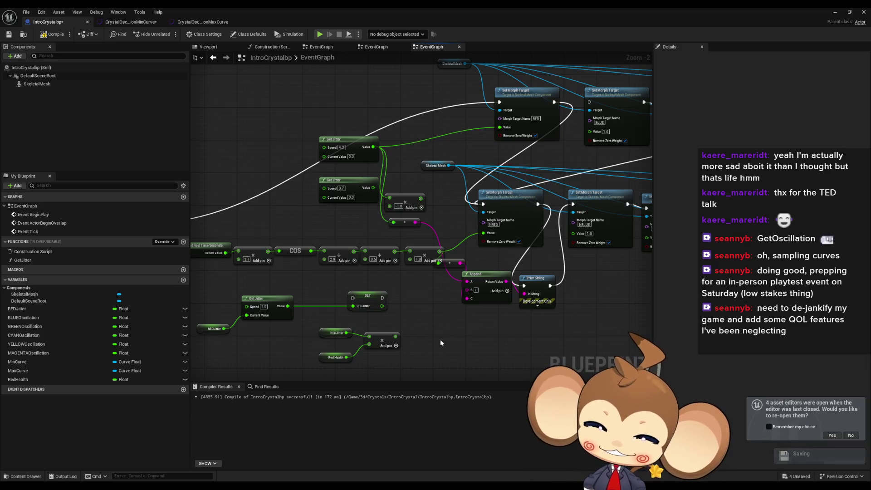
Delete the Real Time Seconds cosine chain and drive SET REDJitter from Event Tick
scroll(420, 330, "up", 1)
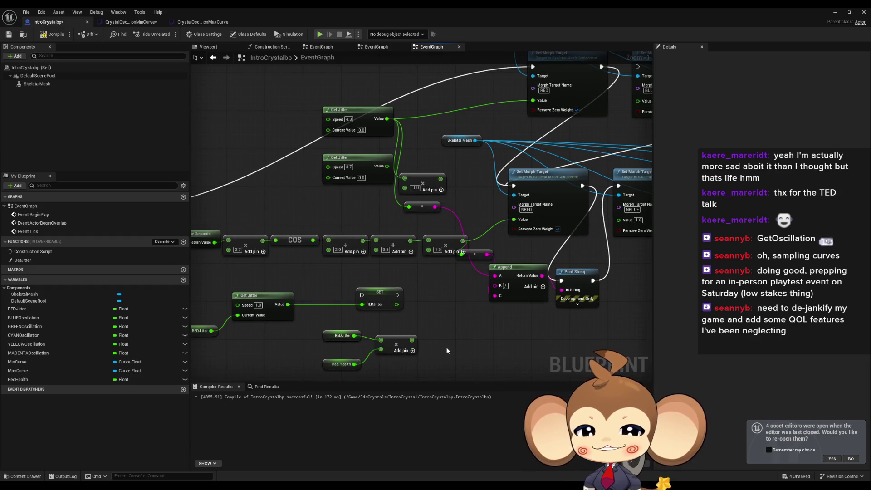
left_click(541, 103)
scroll(532, 223, "down", 1)
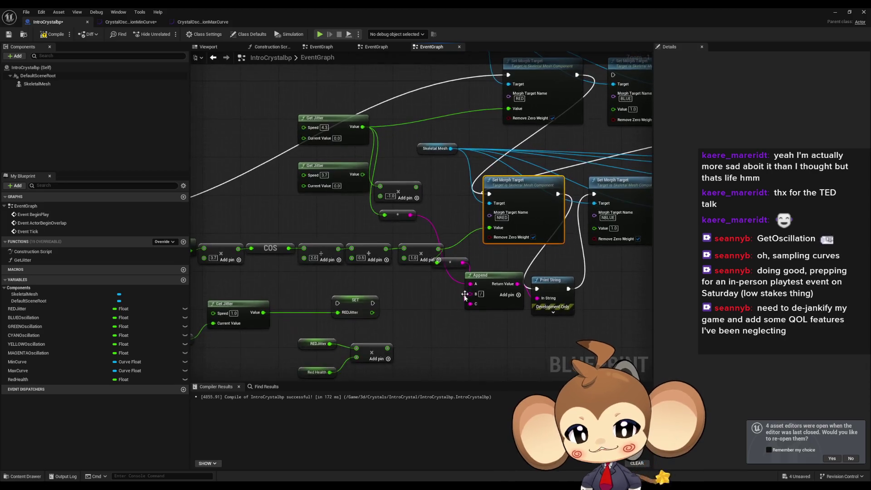
left_click_drag(241, 228, 460, 254)
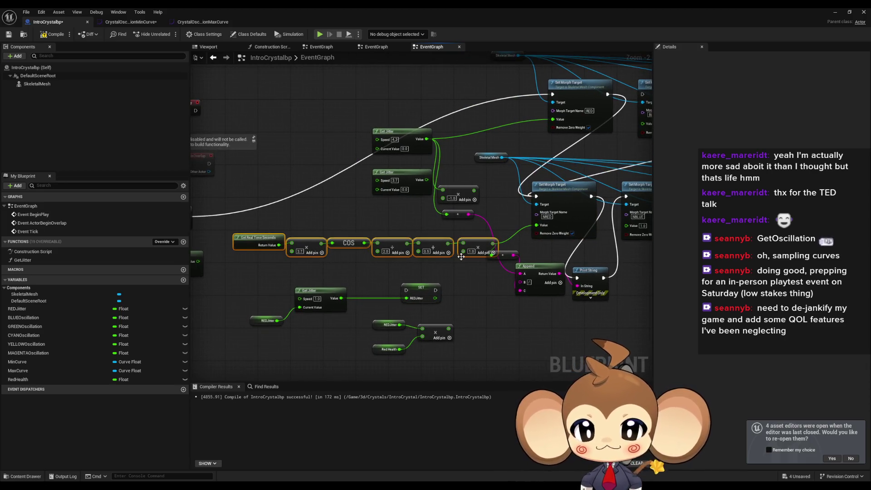
key("Delete")
key("Delete")
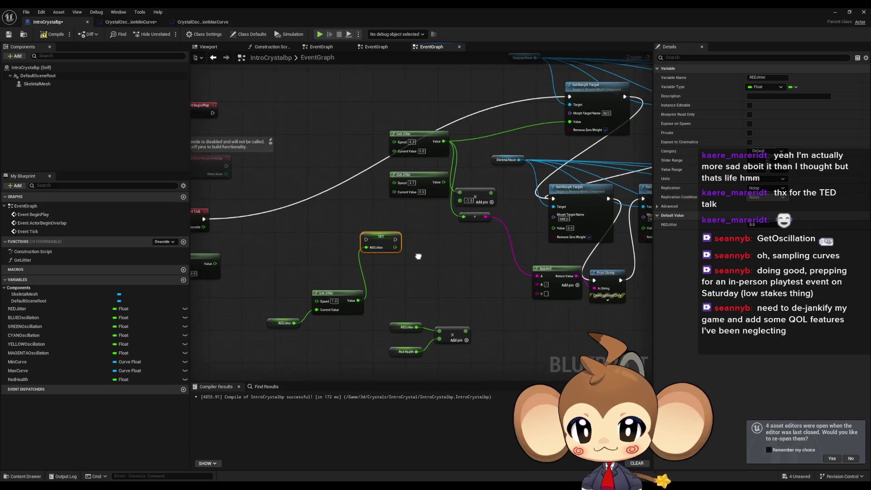
mouse_move(207, 217)
left_mouse_down()
mouse_move(369, 234)
mouse_move(526, 91)
mouse_move(539, 102)
left_mouse_up()
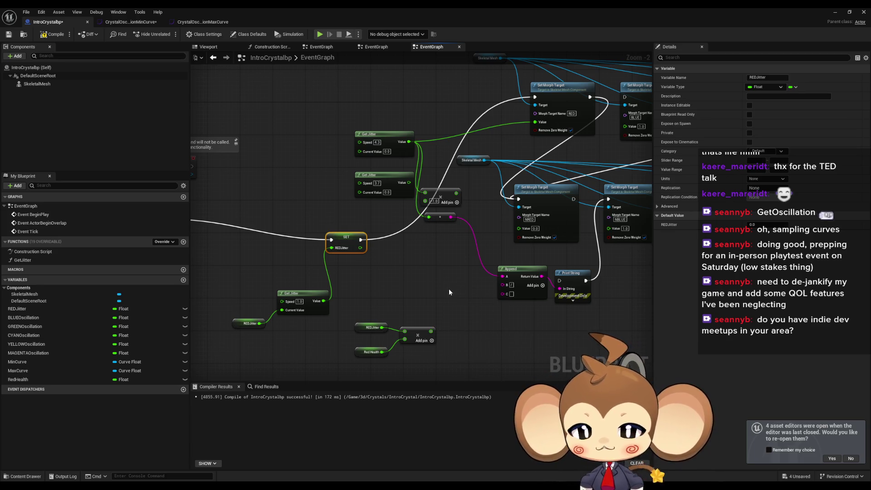
Check the Red Health and REDJitter getters, then select CrystalOscillationMinCurve's key at time 0
left_click_drag(377, 370, 352, 348)
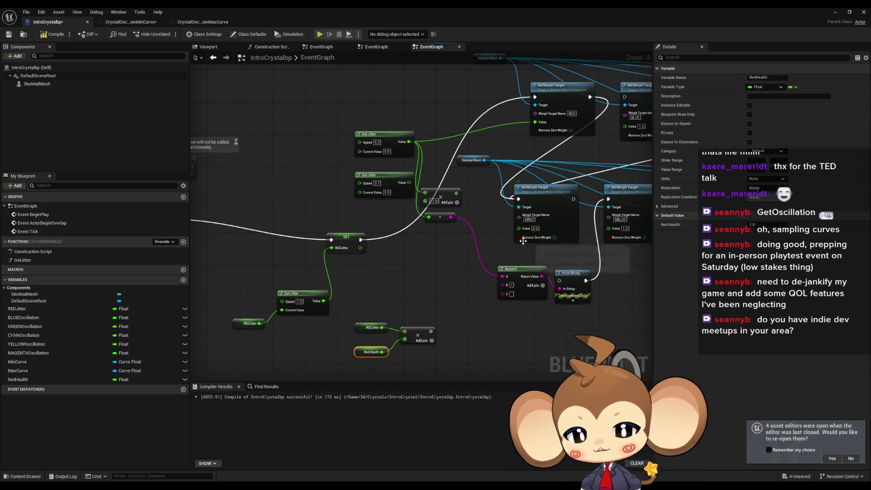
left_click(371, 328)
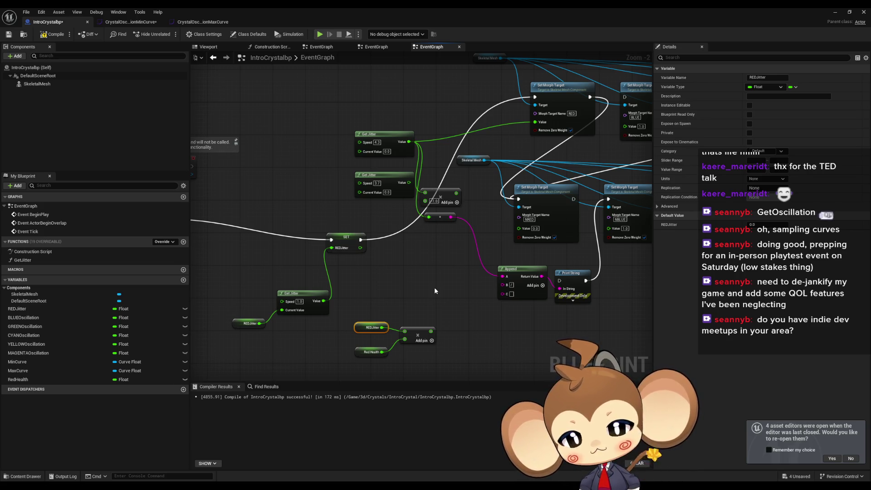
left_click(131, 22)
left_click_drag(328, 142, 379, 167)
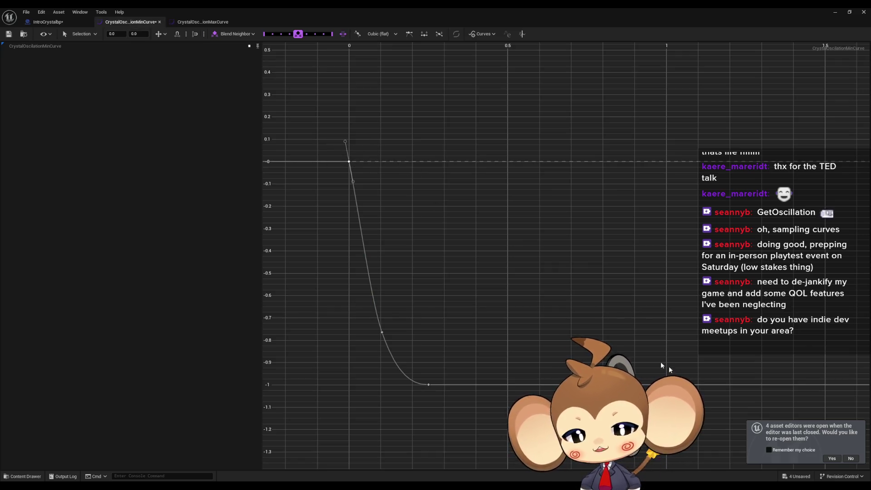
Select the max oscillation curve's time-0 key, then return to the IntroCrystalbp event graph
left_click(202, 22)
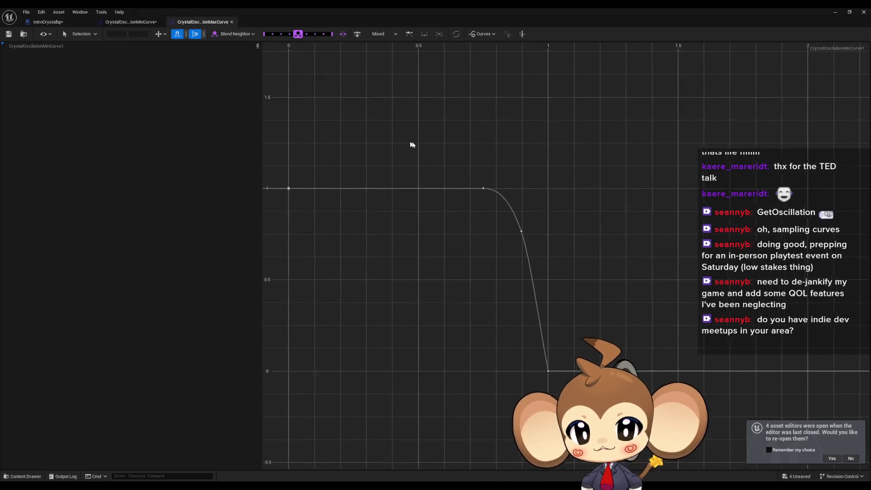
left_click_drag(315, 152, 414, 236)
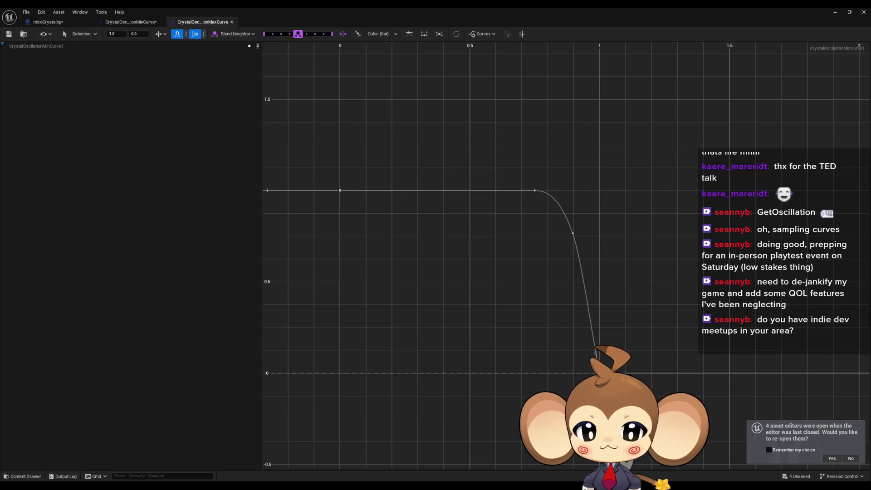
left_click(45, 22)
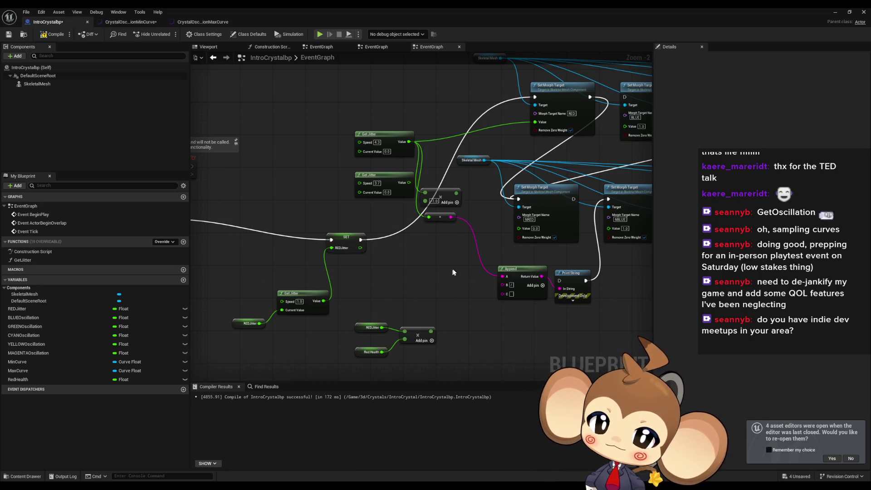
Add SIN and COS nodes fed by the REDJitter × Red Health multiply result
left_click_drag(426, 276, 350, 287)
left_click_drag(474, 97, 485, 227)
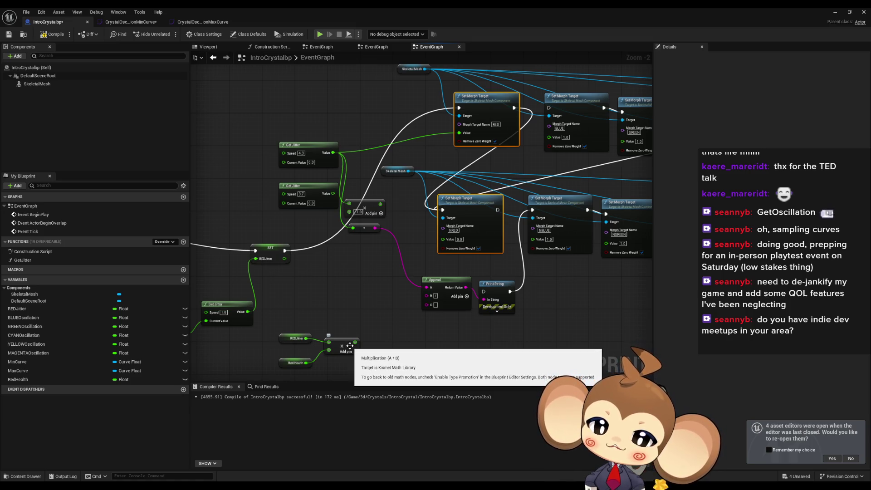
left_click(349, 345)
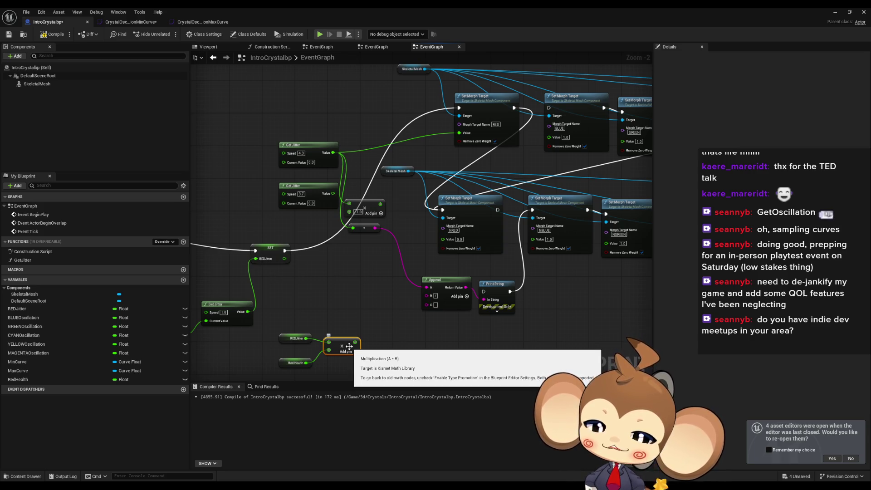
left_click_drag(355, 342, 407, 324)
type("sin")
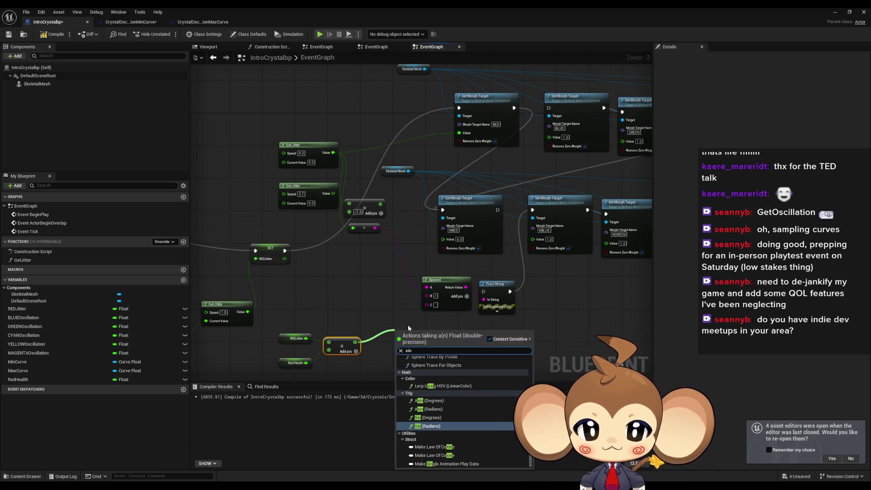
key("Return")
left_click_drag(355, 342, 380, 360)
type("cos")
key("Return")
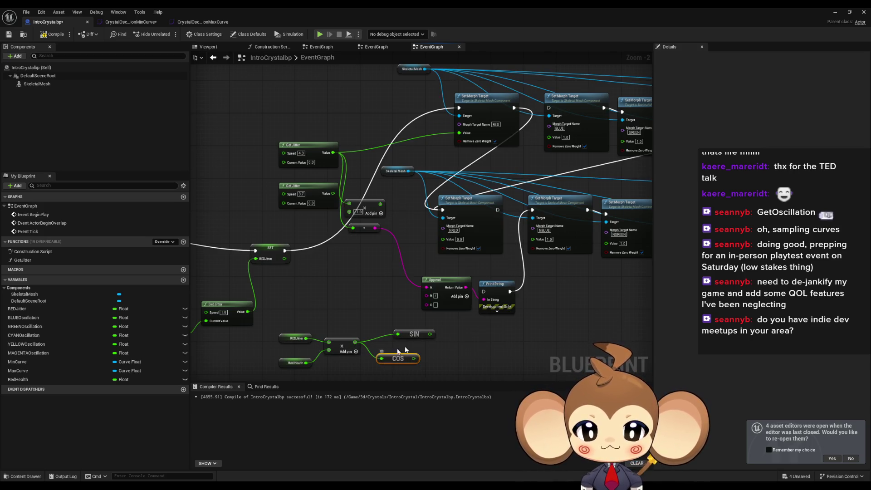
Raise the SIN node and wire its output into a Set Morph Target Value pin
left_click(399, 341)
mouse_move(417, 342)
left_mouse_down()
mouse_move(415, 245)
mouse_move(446, 136)
mouse_move(389, 204)
mouse_move(397, 297)
left_mouse_up()
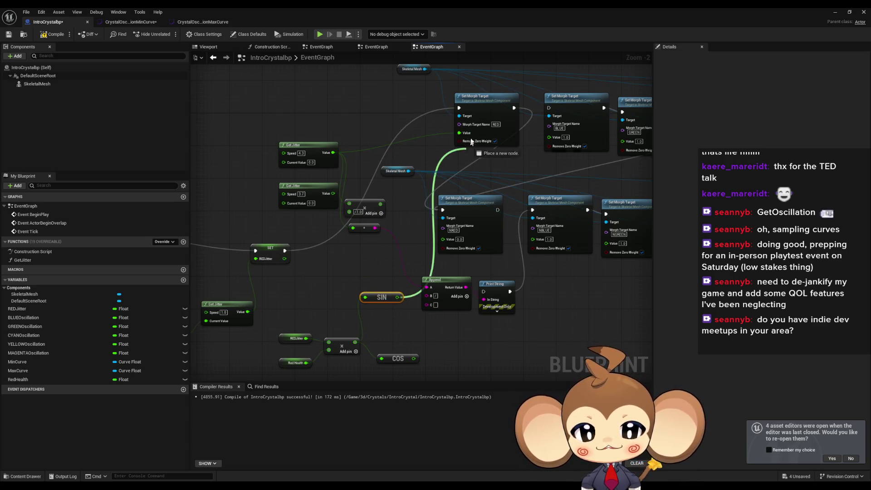
mouse_move(443, 239)
left_mouse_down()
mouse_move(413, 371)
mouse_move(414, 347)
left_mouse_up()
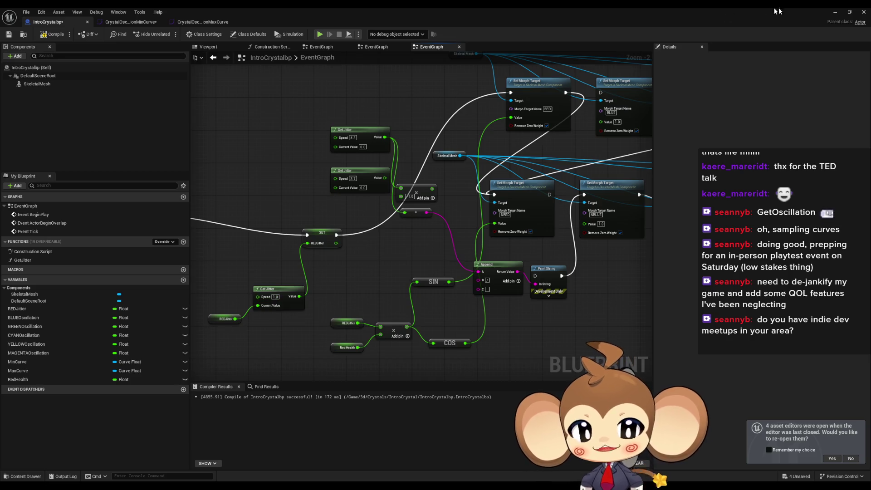
left_click(863, 12)
Play-test the level to watch the crystal jitter, then bring IntroCrystalbp back up
left_click(168, 34)
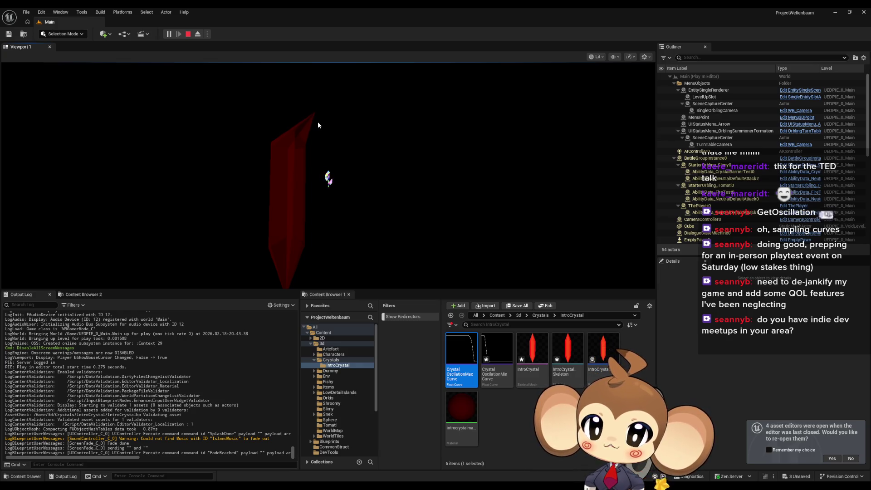
left_click(187, 34)
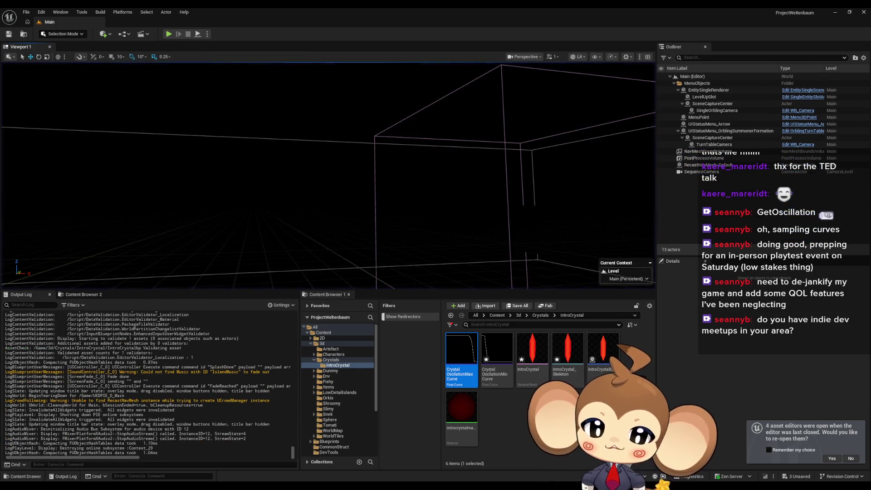
mouse_move(357, 480)
left_click(394, 469)
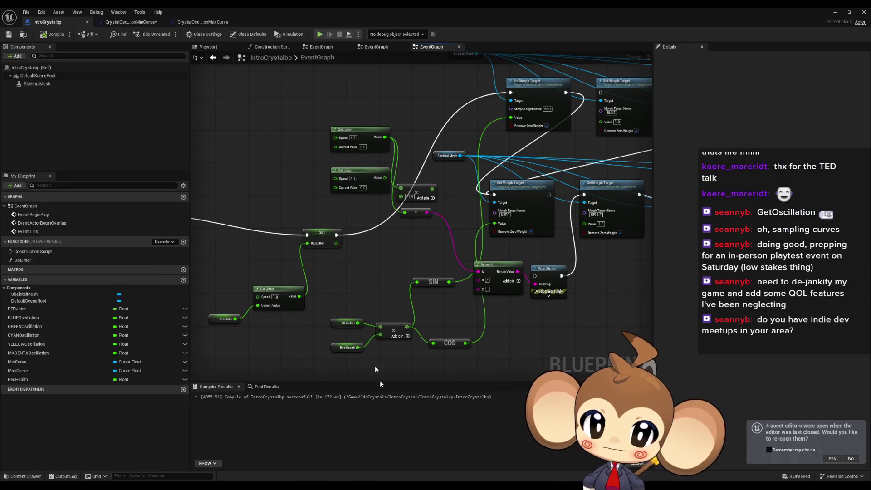
Line up the Get Jitter and REDJitter nodes and change Get Jitter's Speed to 5.0
left_click_drag(295, 265, 380, 312)
left_click_drag(300, 306, 298, 298)
left_click(358, 333)
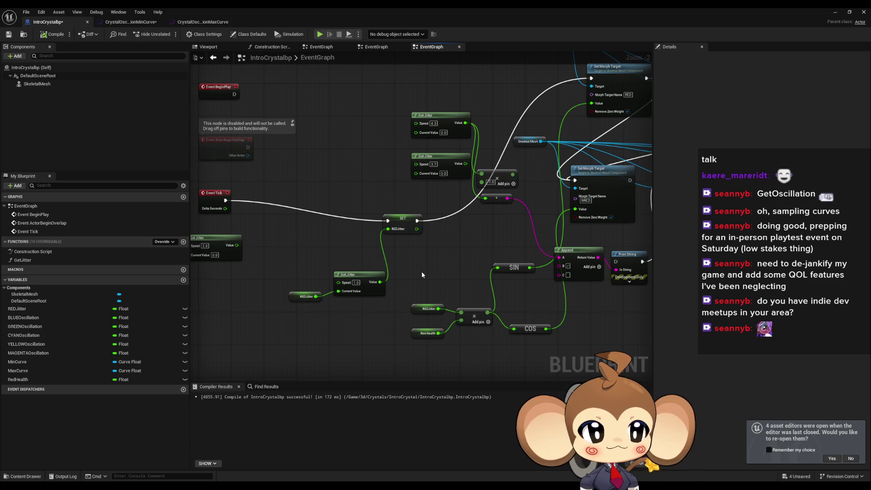
scroll(421, 261, "up", 3)
left_click_drag(376, 259, 365, 238)
left_click_drag(286, 289, 286, 257)
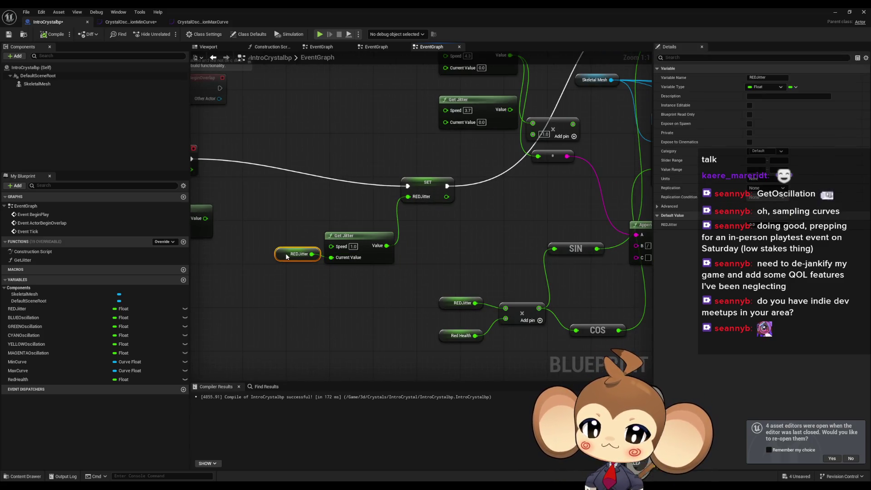
left_click(362, 287)
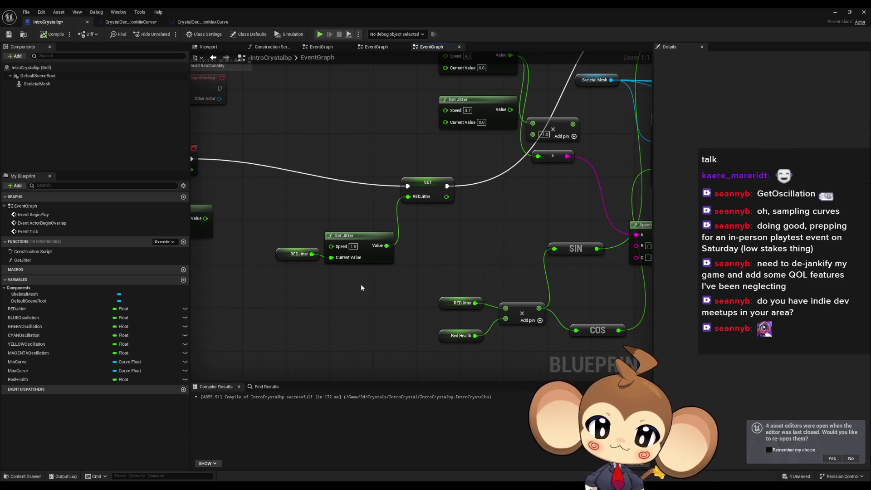
left_click(352, 246)
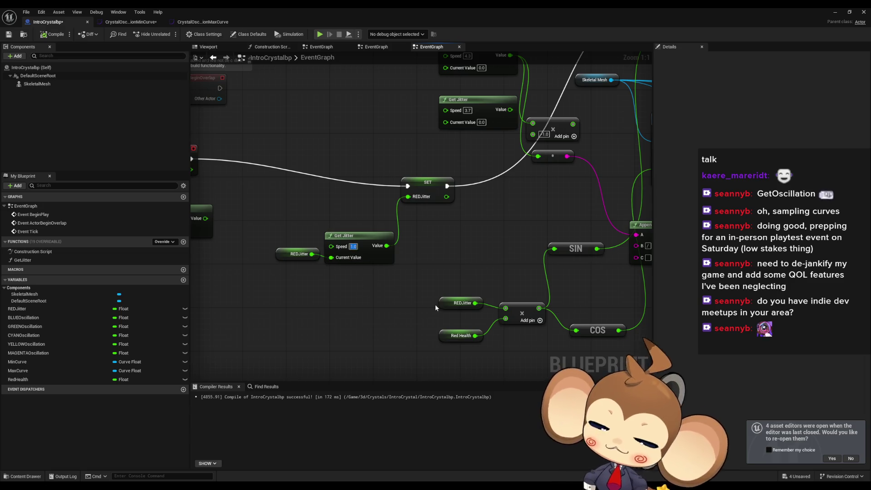
type("6")
key("alt+Tab")
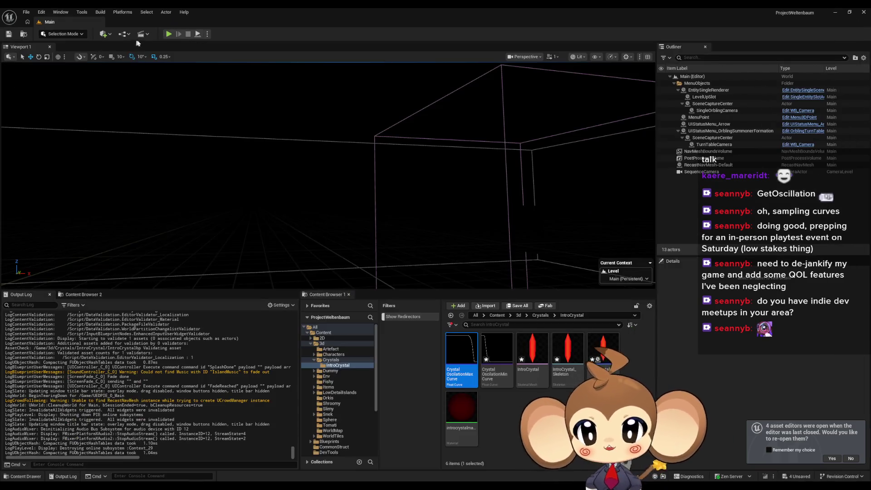
Play-test the crystal at Speed 5.0, then return to IntroCrystalbp and select REDJitter
left_click(169, 33)
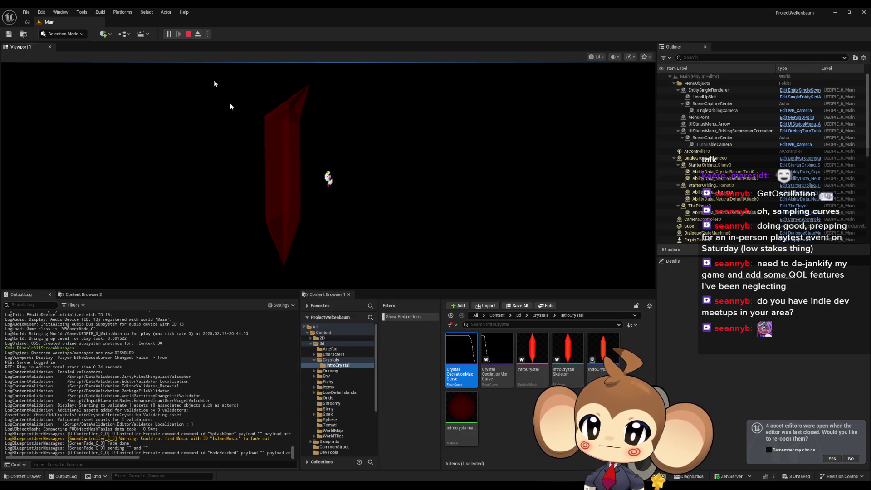
left_click(188, 34)
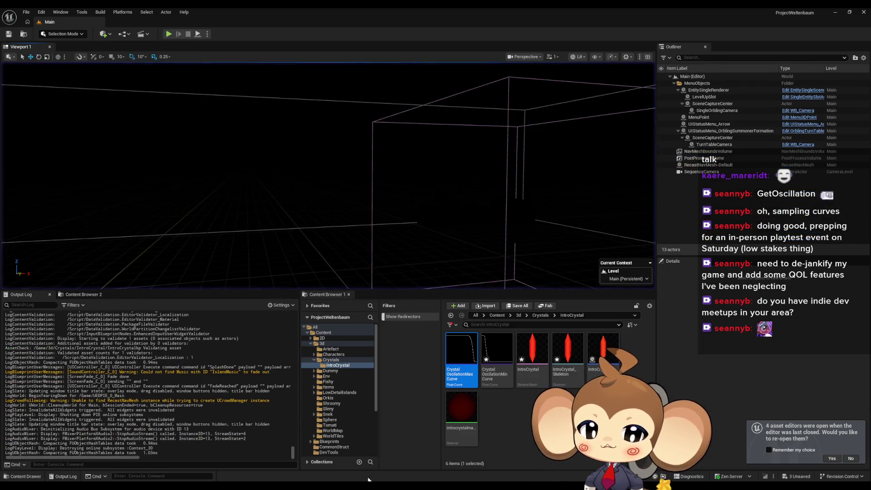
left_click(404, 461)
mouse_move(377, 284)
left_mouse_down()
mouse_move(317, 278)
mouse_move(375, 288)
mouse_move(418, 256)
left_mouse_up()
left_click(32, 309)
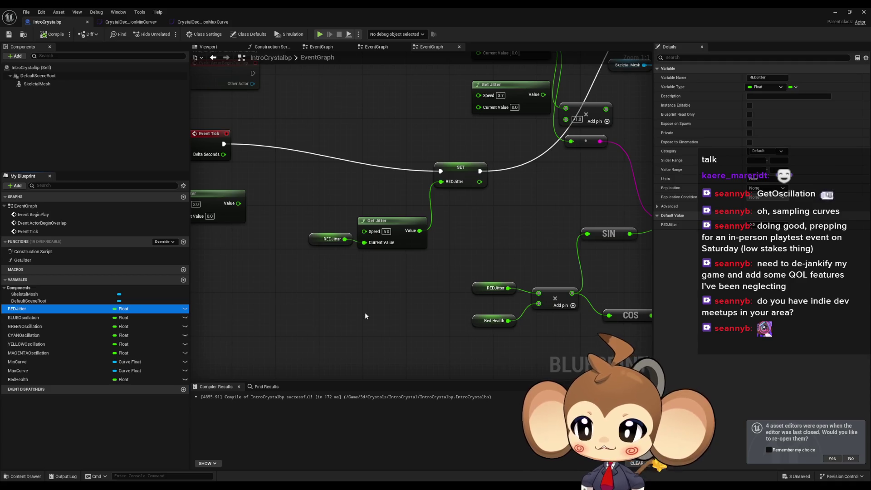
Duplicate REDJitter as NREDJitter and place SET and Get NREDJitter nodes
key("ctrl+d")
key("End")
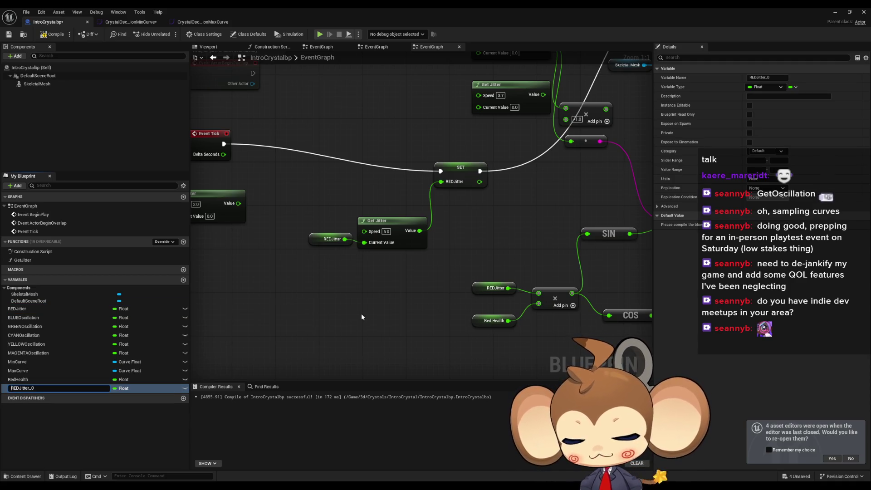
type("N")
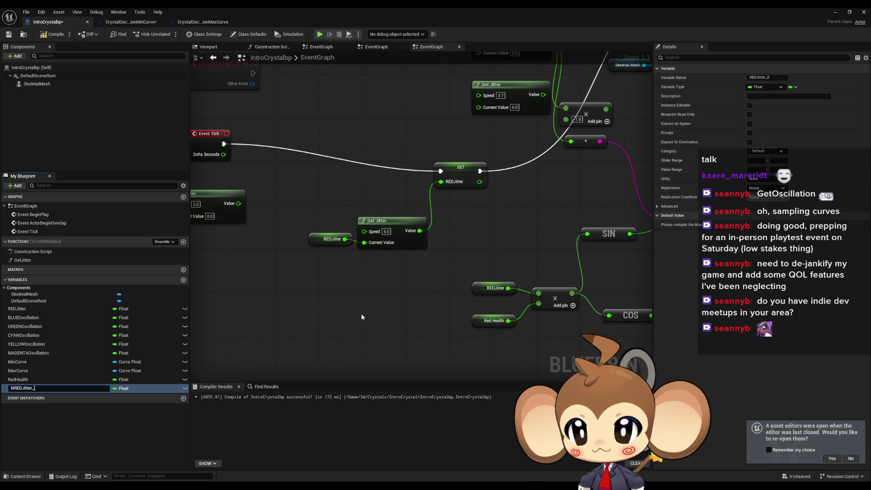
key("Return")
left_click_drag(27, 388, 349, 288)
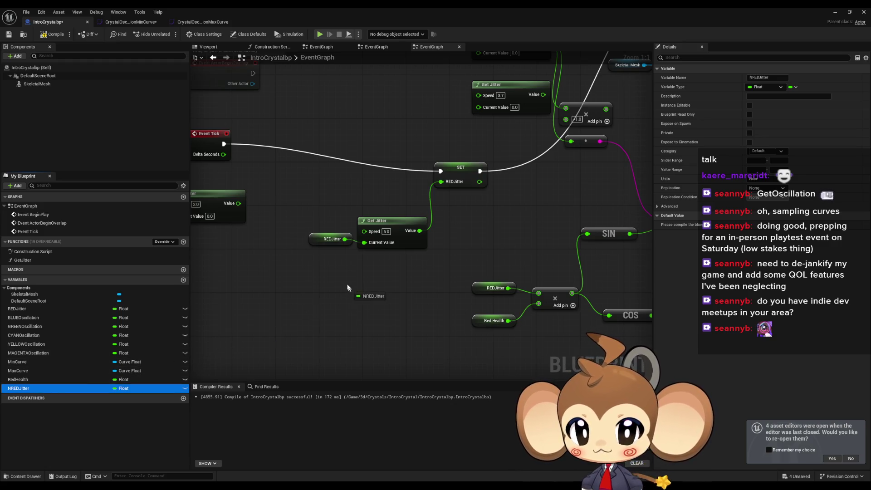
left_click(369, 309)
left_click_drag(27, 388, 212, 296)
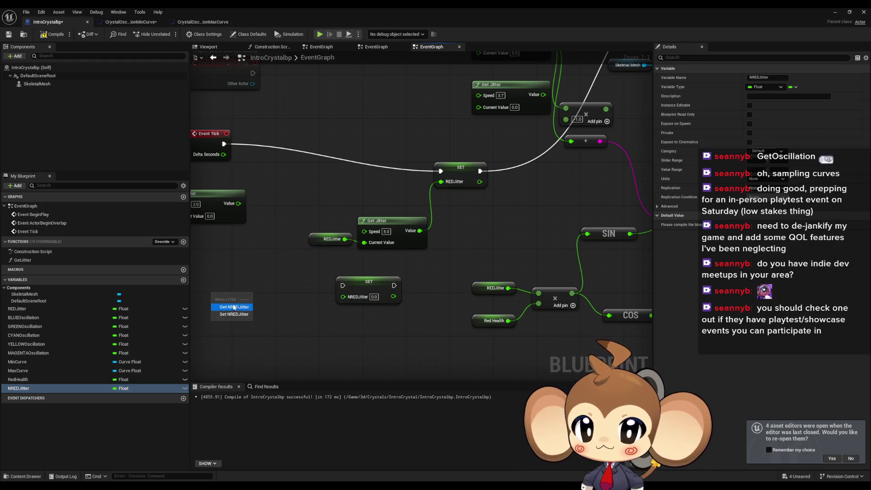
left_click(234, 307)
mouse_move(343, 296)
left_mouse_down()
mouse_move(249, 291)
mouse_move(260, 288)
left_mouse_up()
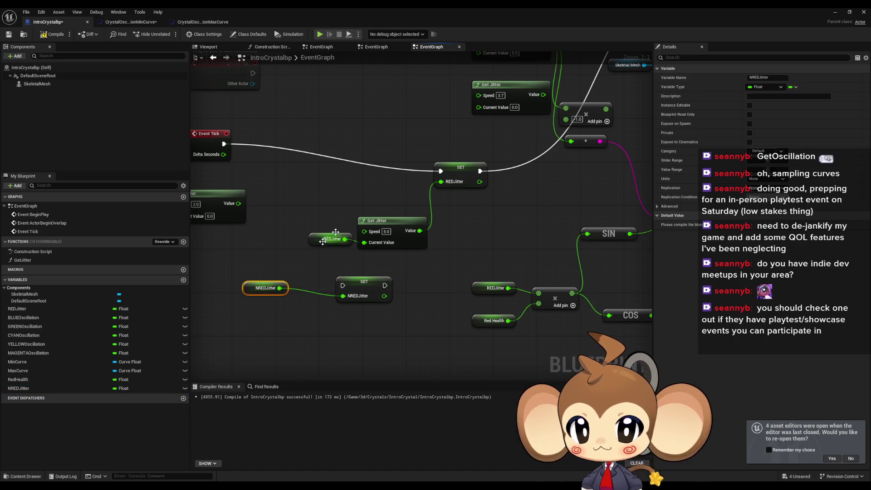
Feed a copied Get Jitter into SET NREDJitter and run it after SET REDJitter
left_click(412, 233)
key("ctrl+c")
key("ctrl+v")
mouse_move(353, 345)
left_mouse_down()
mouse_move(360, 347)
mouse_move(341, 295)
mouse_move(294, 359)
mouse_move(280, 289)
left_mouse_up()
mouse_move(385, 286)
left_mouse_down()
mouse_move(646, 56)
mouse_move(519, 154)
mouse_move(615, 96)
left_mouse_up()
mouse_move(388, 250)
left_mouse_down()
mouse_move(252, 335)
mouse_move(398, 294)
mouse_move(437, 234)
mouse_move(372, 216)
left_mouse_up()
Delete SIN and COS, wire an NREDJitter × Red Health multiply into the morph target, and play-test
mouse_move(443, 245)
left_mouse_down()
mouse_move(484, 375)
mouse_move(477, 334)
left_mouse_up()
key("Delete")
mouse_move(18, 388)
left_mouse_down()
mouse_move(32, 395)
mouse_move(27, 402)
mouse_move(299, 348)
left_mouse_up()
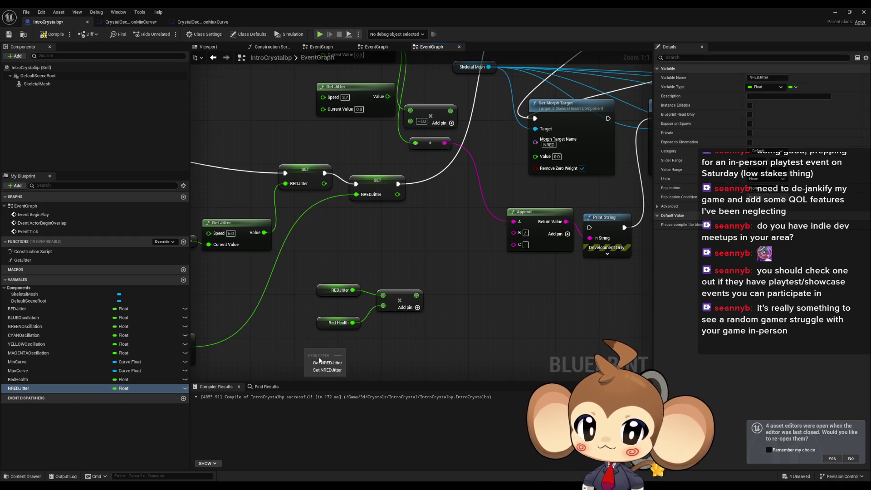
left_click(340, 322)
left_click(399, 294, "ctrl")
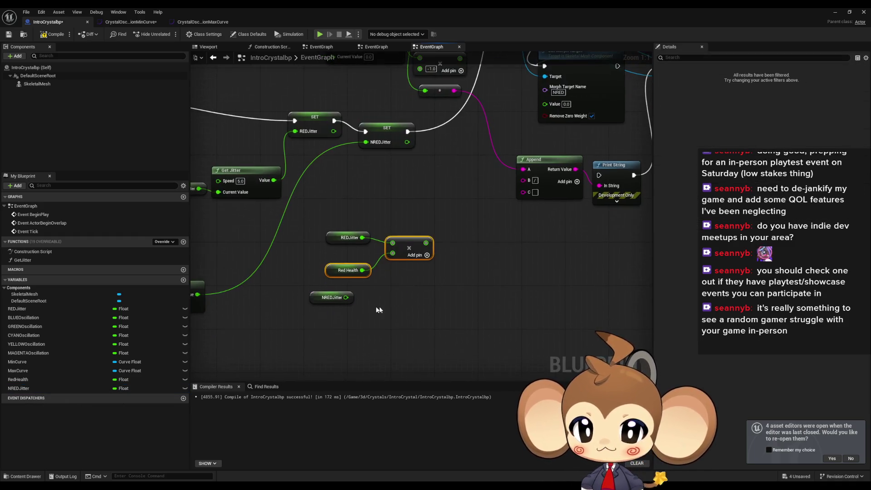
key("ctrl+w")
mouse_move(346, 297)
left_mouse_down()
mouse_move(403, 302)
mouse_move(521, 168)
mouse_move(511, 116)
mouse_move(544, 103)
left_mouse_up()
mouse_move(425, 242)
left_mouse_down()
mouse_move(521, 61)
mouse_move(556, 189)
mouse_move(569, 141)
left_mouse_up()
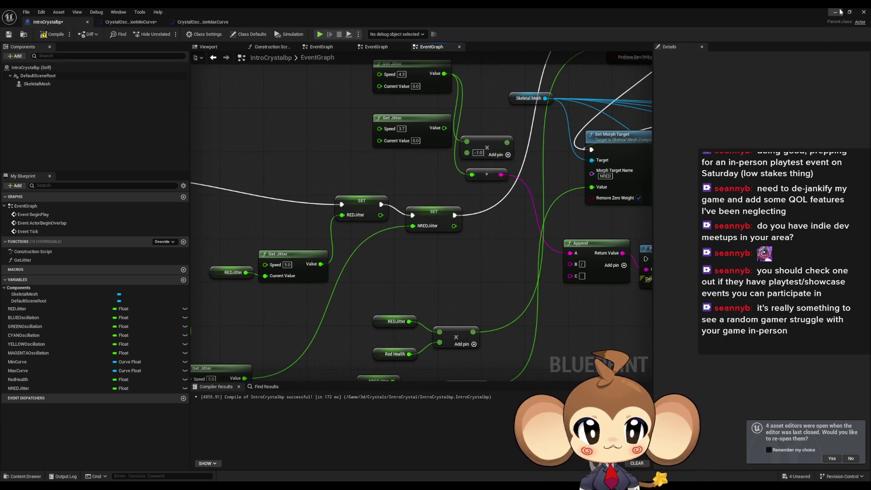
left_click(839, 13)
key("alt+p")
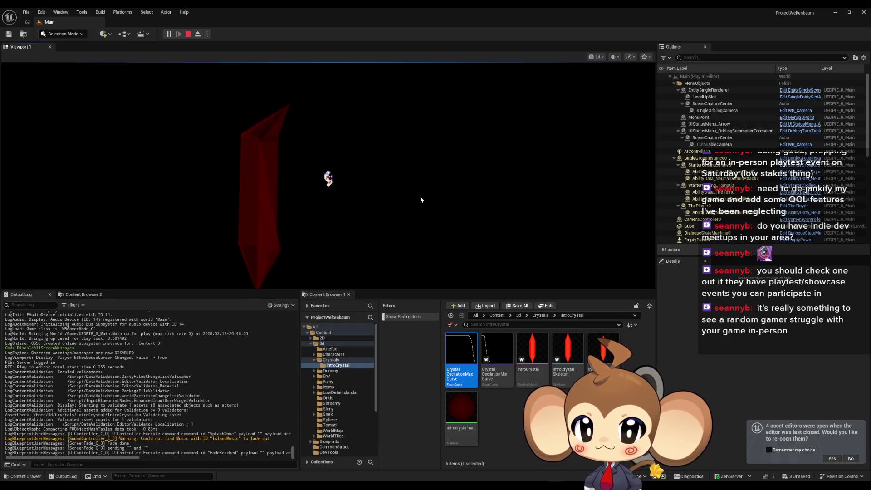
left_click(199, 34)
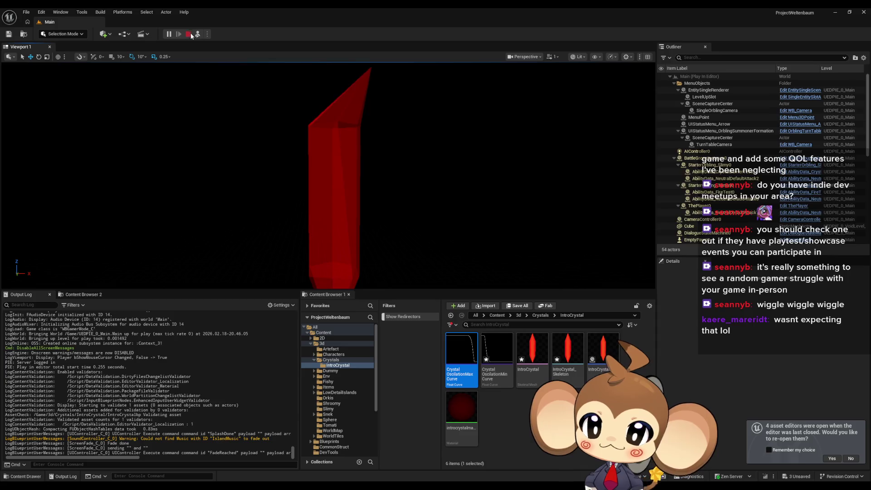
left_click(188, 35)
mouse_move(368, 481)
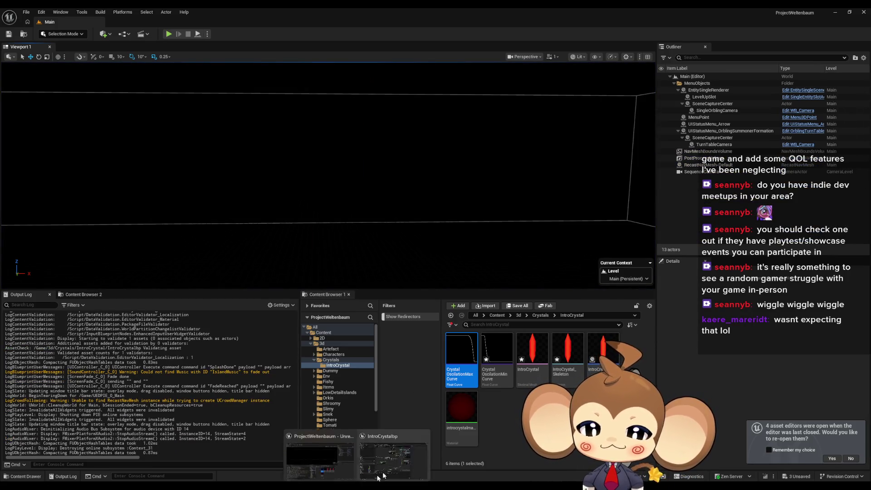
left_click(409, 461)
scroll(402, 281, "down", 1)
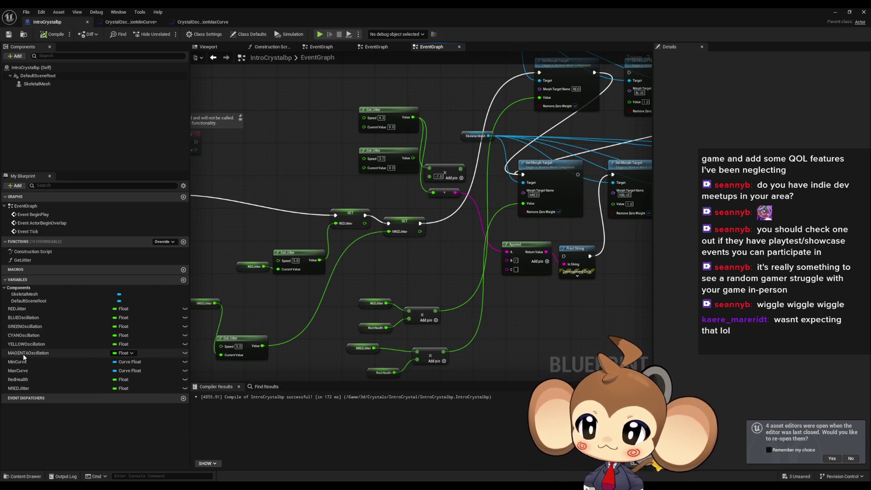
Put NREDJitter under REDJitter and add NBLUEOscillation and NGREENOscillation beneath their originals
left_click_drag(25, 386, 32, 326)
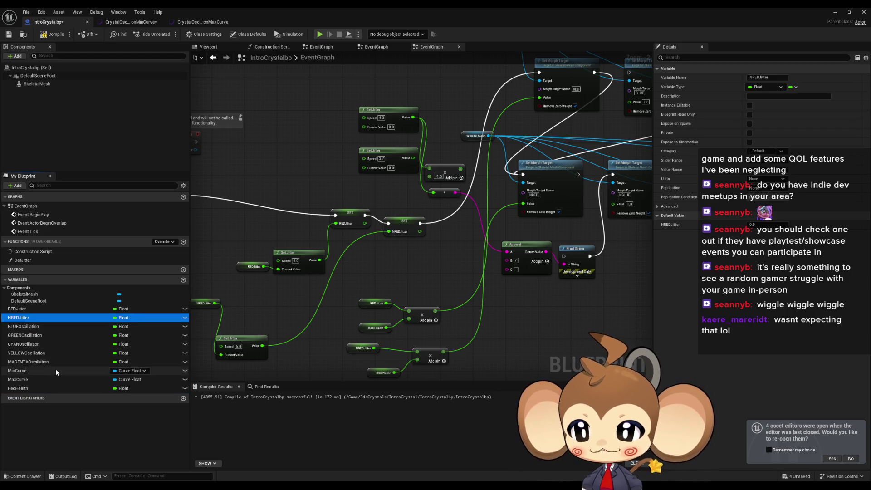
left_click(28, 326)
key("ctrl+w")
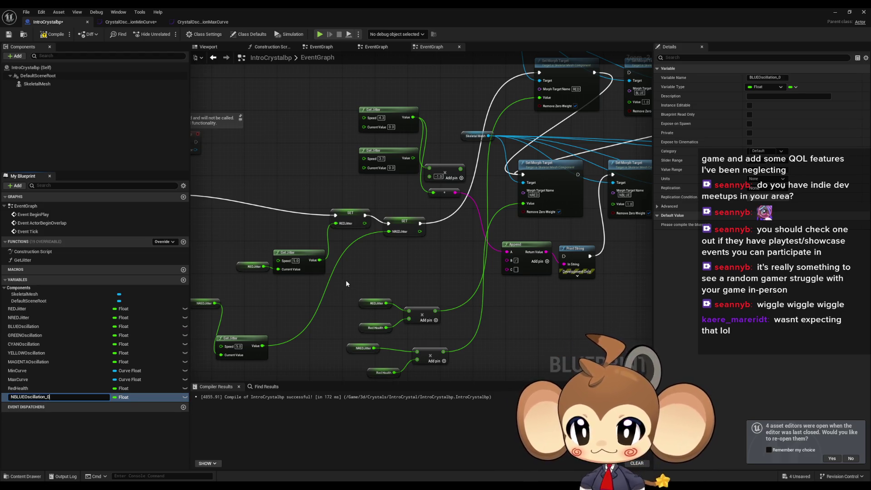
key("Return")
left_click_drag(29, 397, 23, 336)
left_click(25, 344)
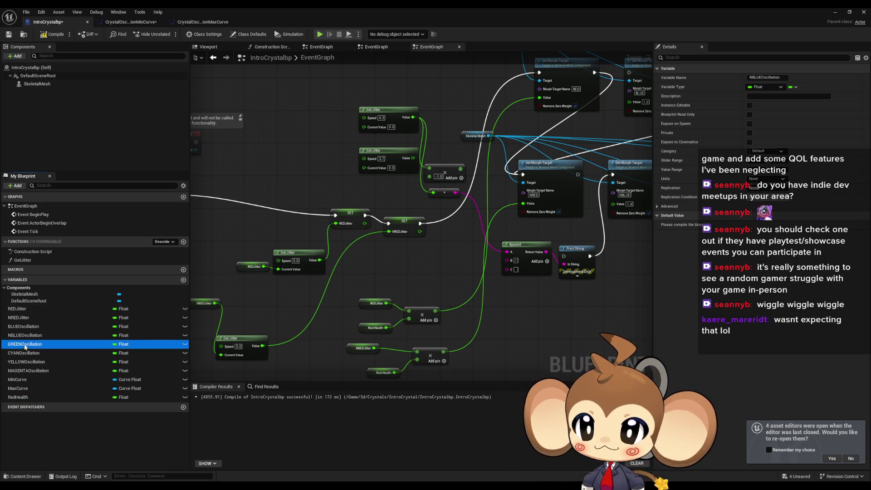
key("ctrl+w")
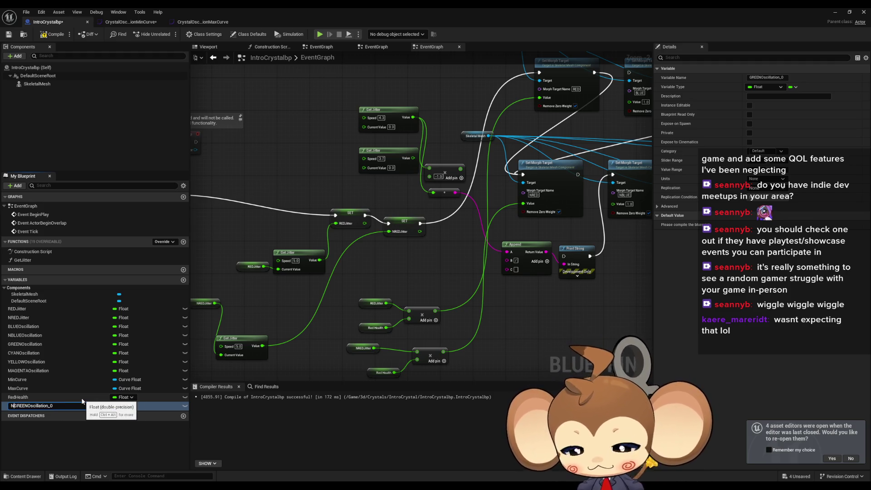
key("Return")
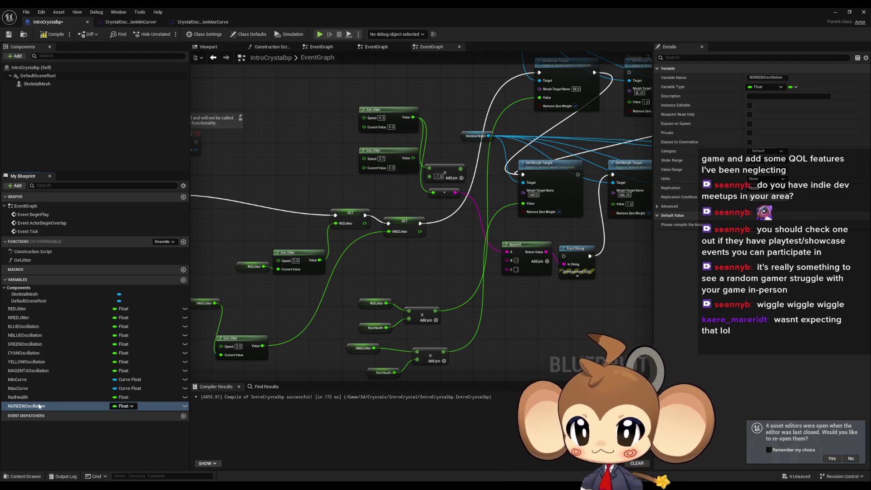
left_click_drag(37, 407, 40, 358)
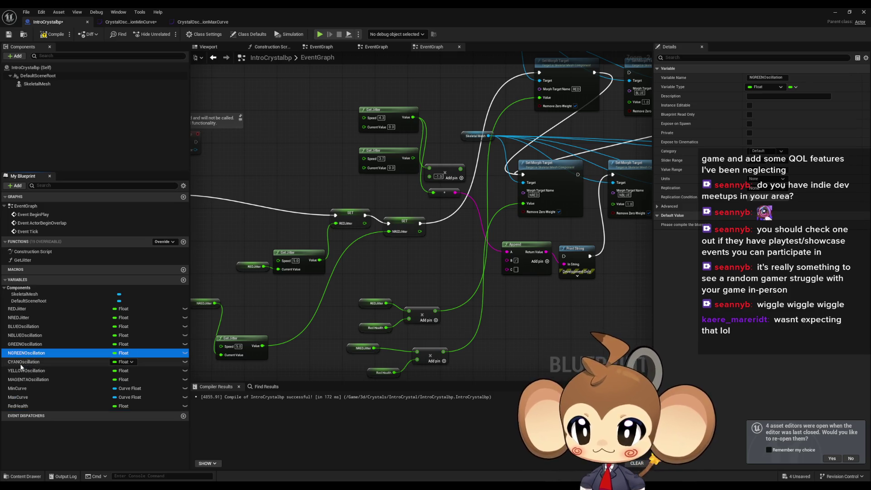
Duplicate CYANOscillation as NCYANOscillation and move it up the variable list
left_click(45, 362)
key("ctrl+w")
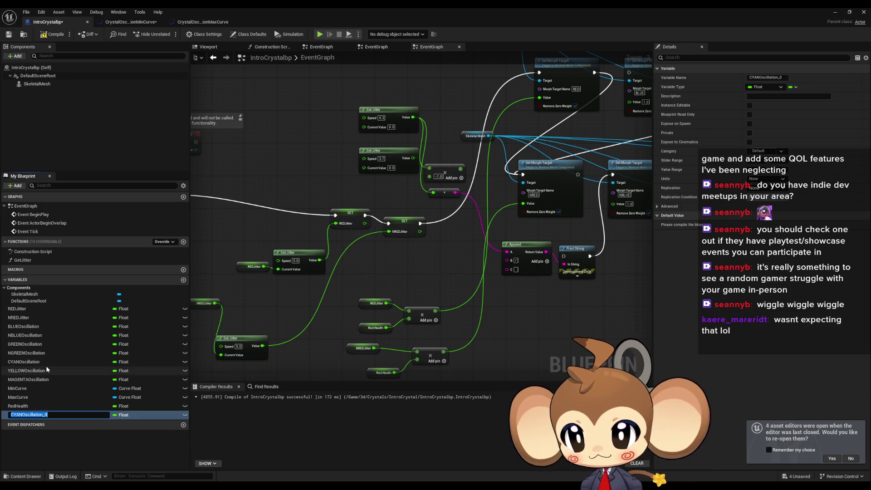
key("End")
key("BackSpace")
key("BackSpace")
key("Home")
type("N")
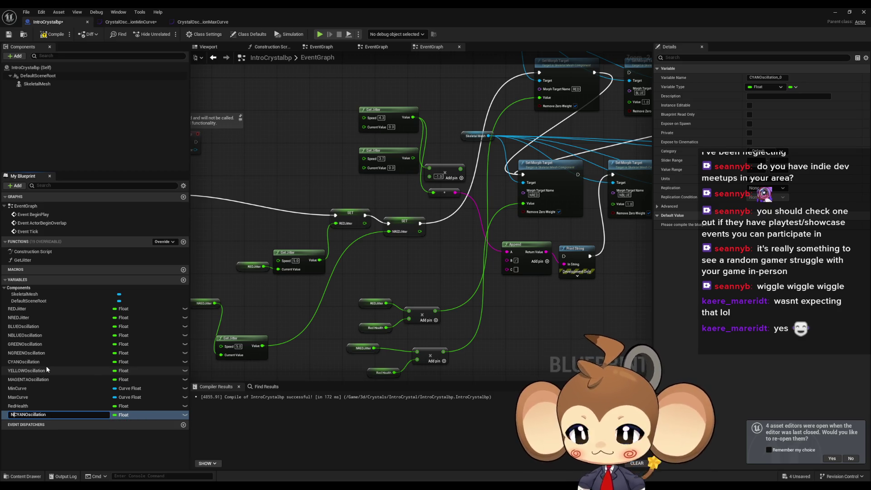
key("Return")
left_click_drag(23, 416, 25, 372)
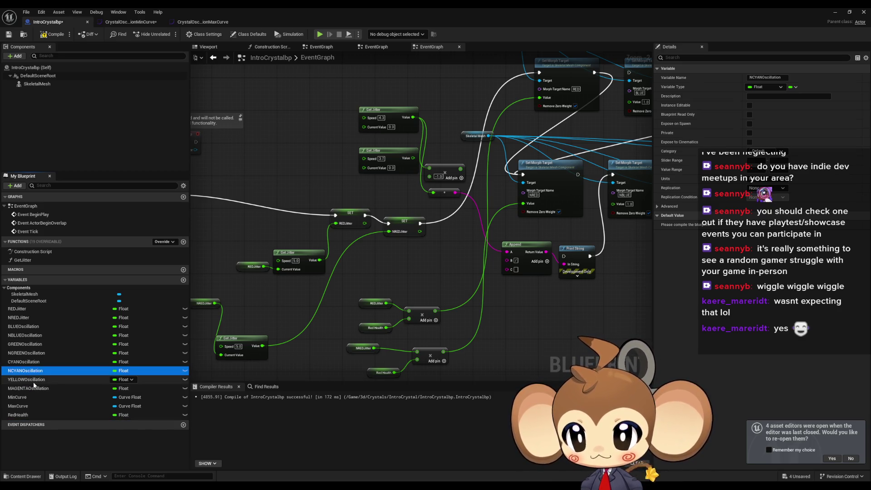
Add NYELLOWOscillation and NMAGENTAOscillation copies beneath their original variables
left_click(27, 380)
key("ctrl+w")
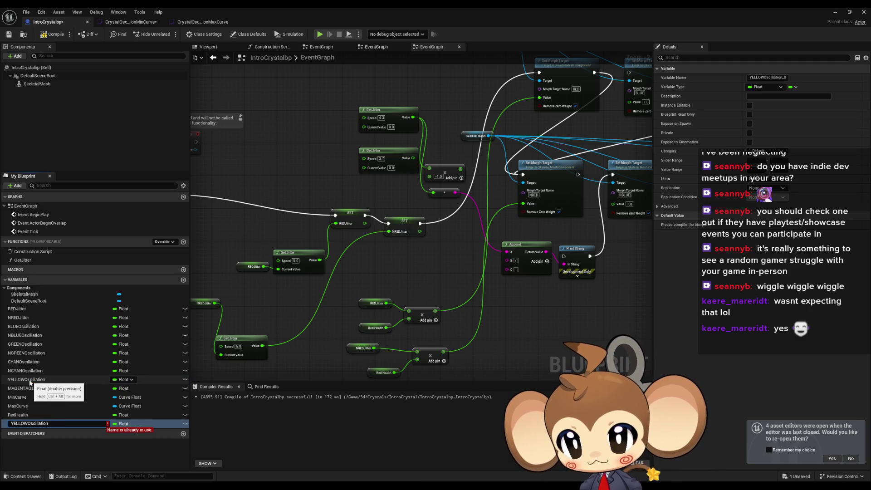
type("N")
key("Return")
left_click_drag(30, 425, 18, 393)
left_click(20, 398)
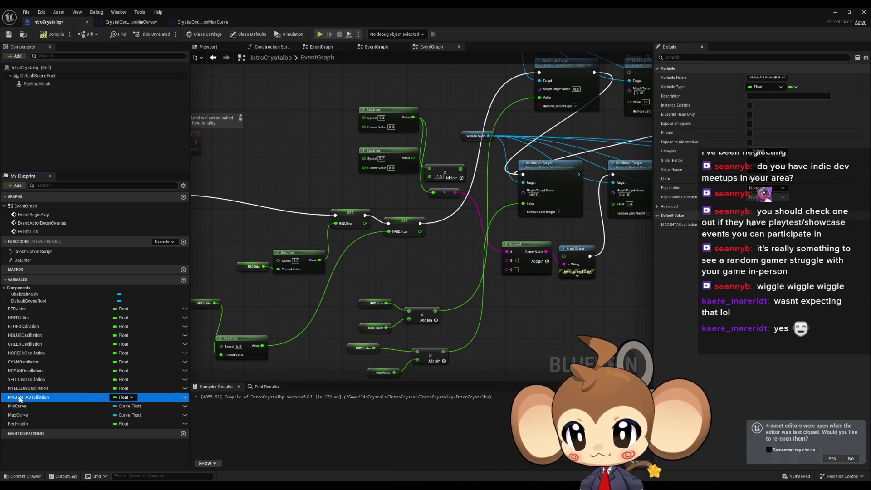
key("ctrl+w")
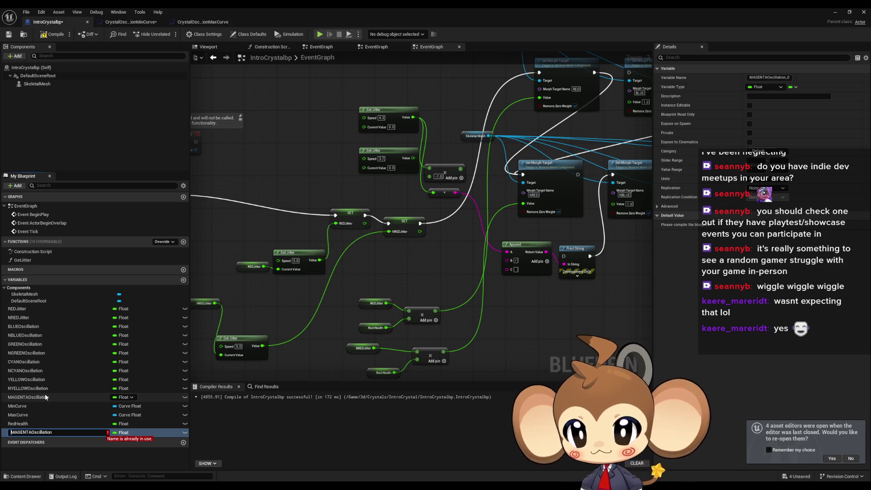
type("N")
key("Return")
left_click_drag(28, 432, 18, 404)
left_click_drag(412, 333, 458, 296)
scroll(476, 268, "up", 3)
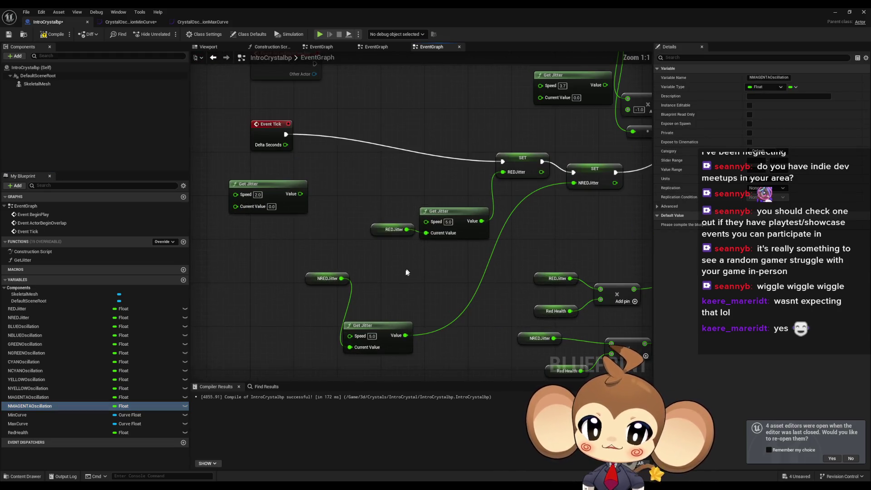
Place SET REDJitter and SET NREDJitter side by side with their Get Jitter nodes beneath
left_click_drag(377, 323, 458, 268)
left_click_drag(311, 279, 381, 289)
mouse_move(418, 188)
left_mouse_down()
mouse_move(386, 250)
mouse_move(411, 256)
left_mouse_up()
mouse_move(514, 229)
left_mouse_down()
mouse_move(417, 207)
mouse_move(423, 216)
left_mouse_up()
left_click_drag(356, 271, 488, 313)
left_click_drag(444, 279, 395, 246)
left_click_drag(521, 261, 374, 254)
mouse_move(440, 230)
left_mouse_down()
mouse_move(400, 198)
mouse_move(381, 198)
left_mouse_up()
mouse_move(296, 305)
left_mouse_down()
mouse_move(378, 305)
mouse_move(300, 362)
left_mouse_up()
left_click_drag(390, 324, 335, 286)
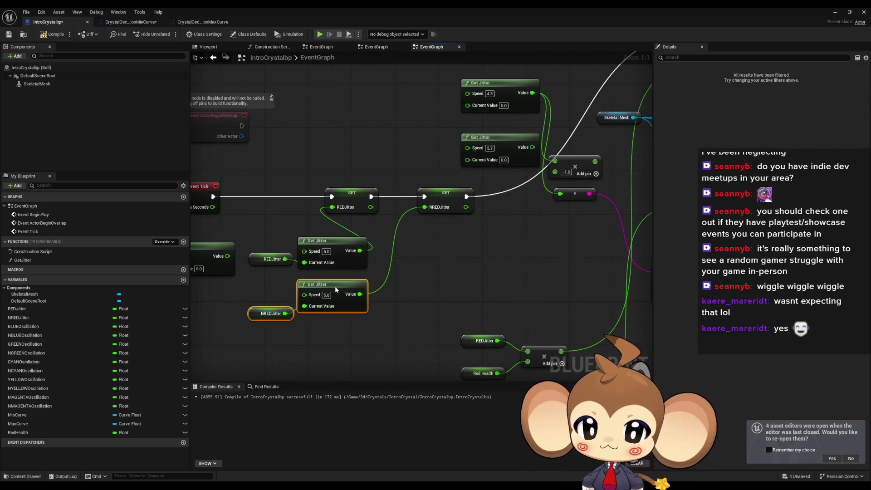
left_click_drag(419, 310, 426, 279)
Delete the Speed 2.0 Get Jitter node and add a new function
scroll(342, 291, "down", 1)
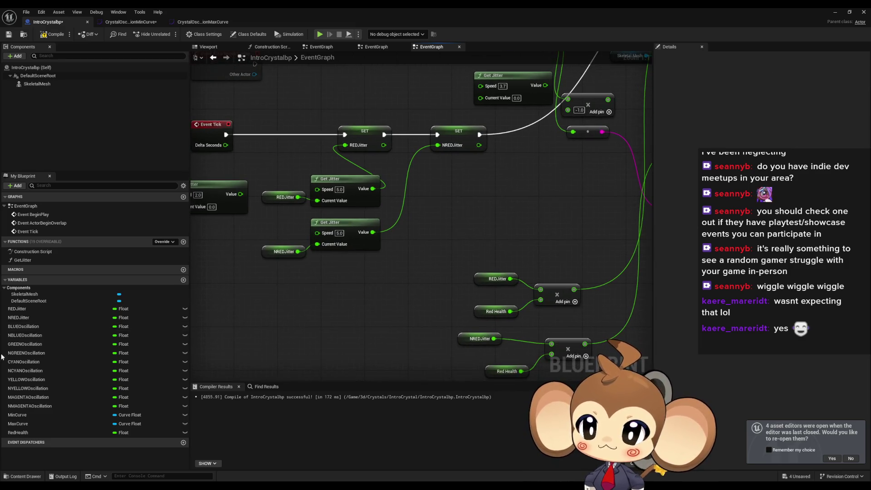
left_click_drag(340, 297, 381, 301)
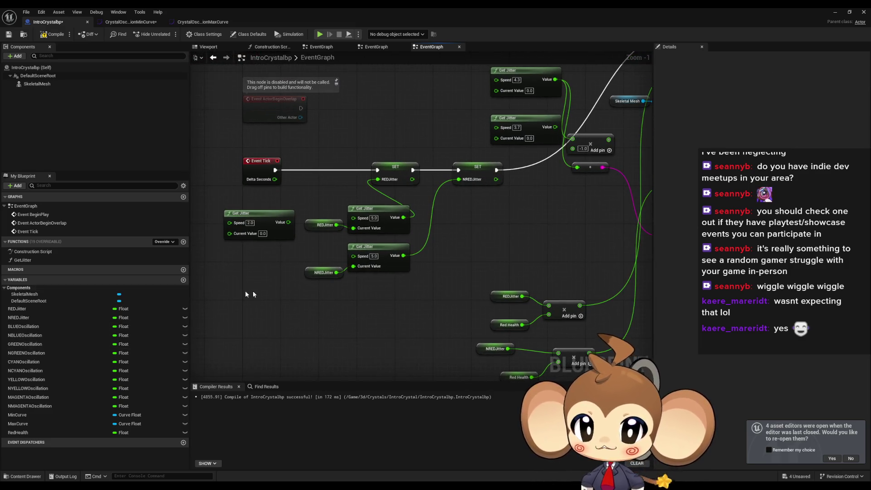
left_click(254, 213)
key("Delete")
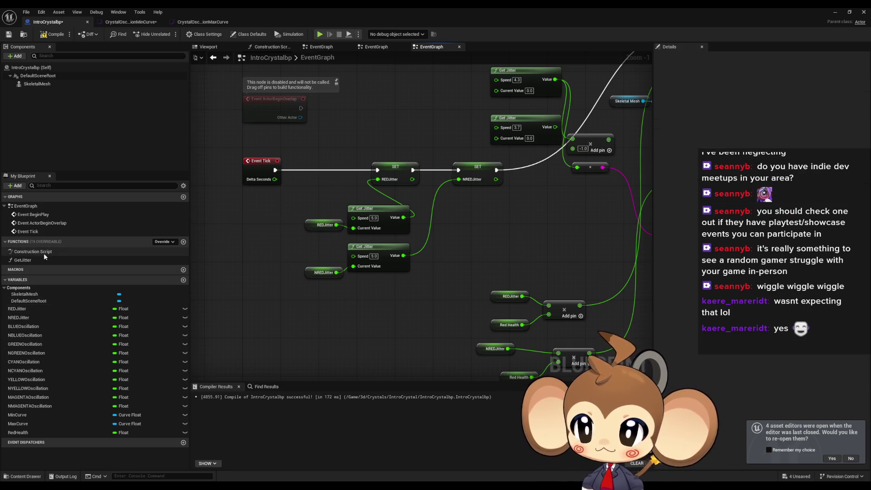
left_click(184, 243)
type("Calculate")
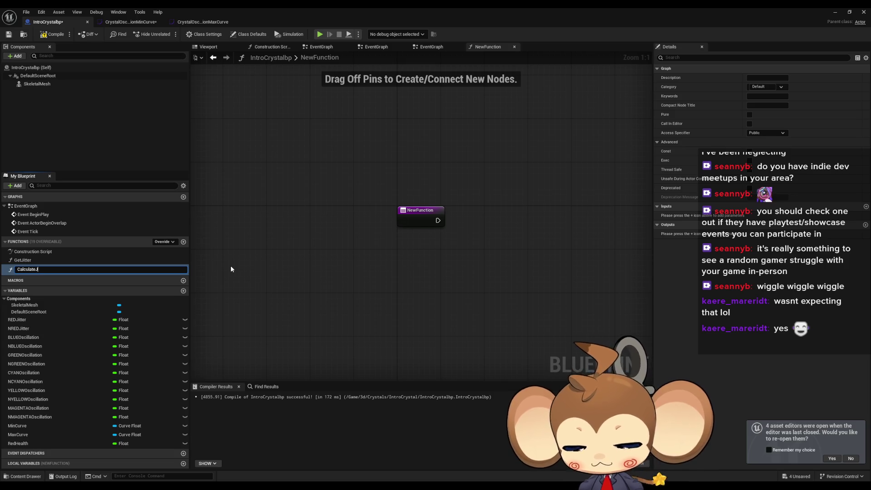
Name the function CalculateJitter, then select the SET and Get Jitter nodes in the event graph
type("itter")
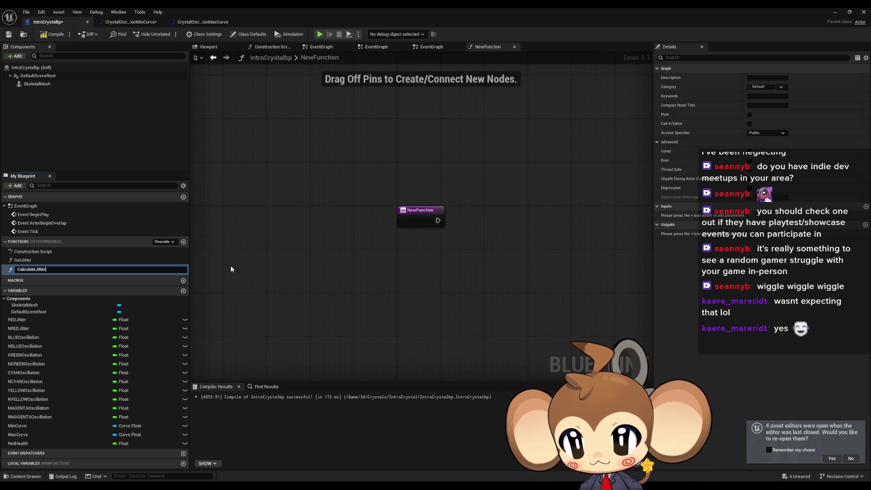
key("Return")
double_click(32, 207)
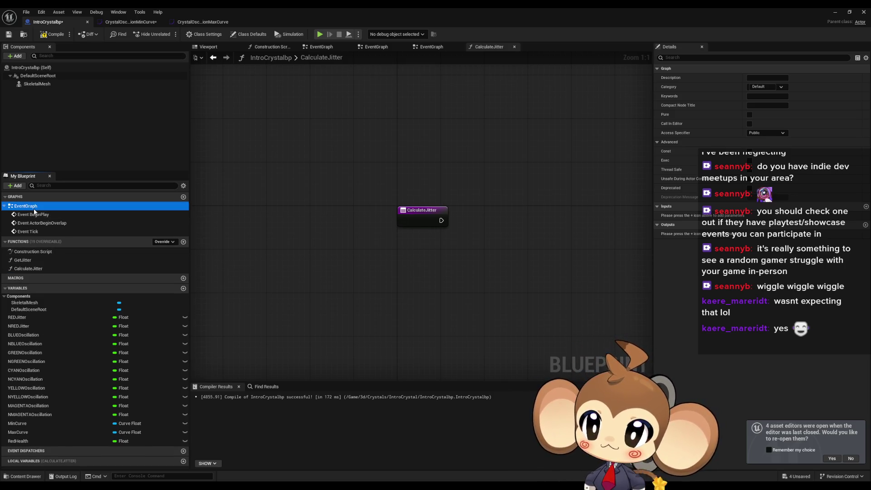
left_click_drag(275, 187, 476, 291)
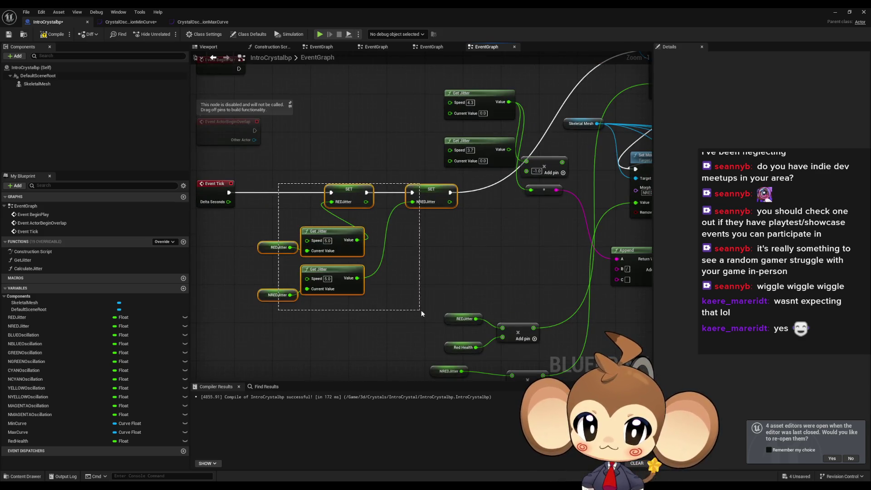
Paste the jitter nodes into CalculateJitter, chain them from the entry, and drag in BLUEOscillation
double_click(31, 268)
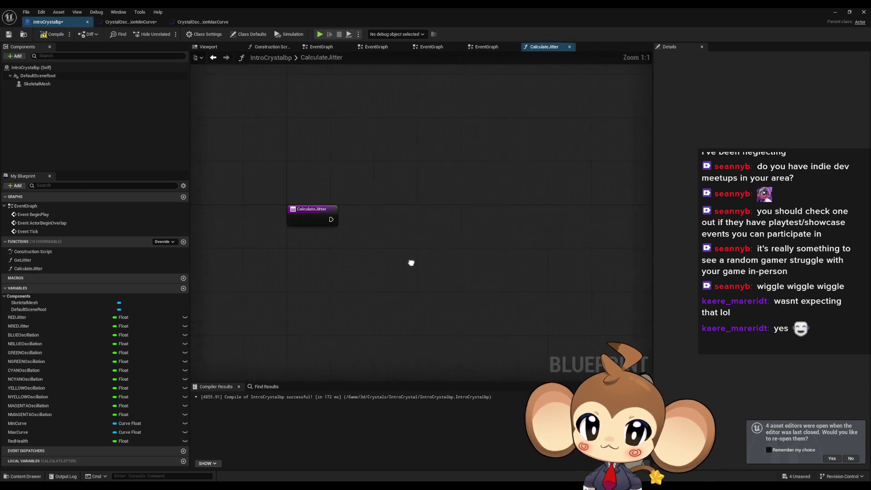
key("ctrl+v")
left_click_drag(340, 218, 311, 218)
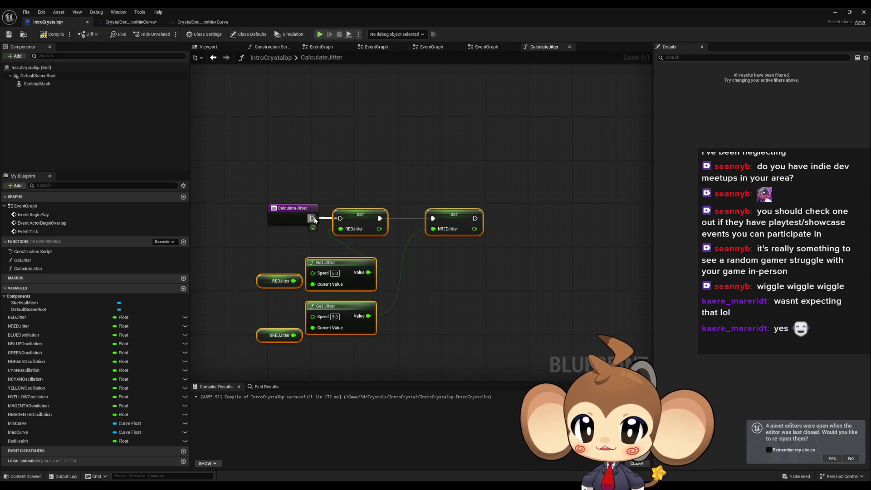
left_click(30, 317)
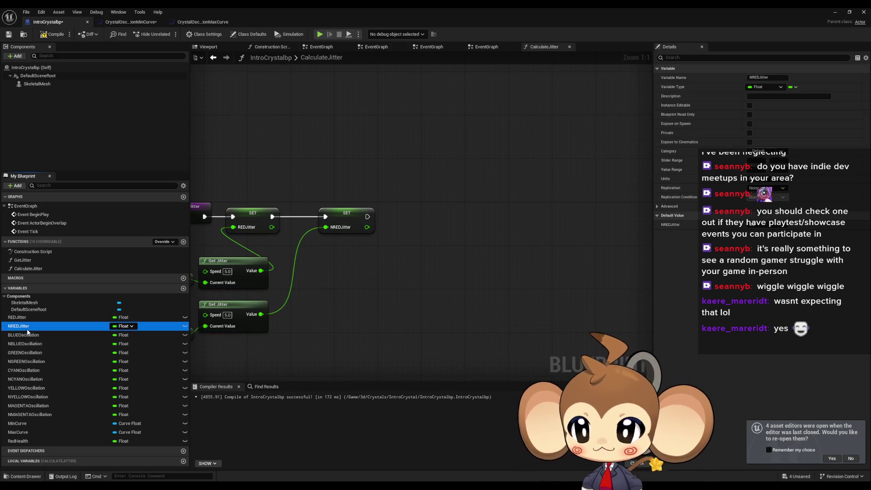
mouse_move(27, 334)
left_mouse_down()
mouse_move(355, 302)
mouse_move(387, 241)
left_mouse_up()
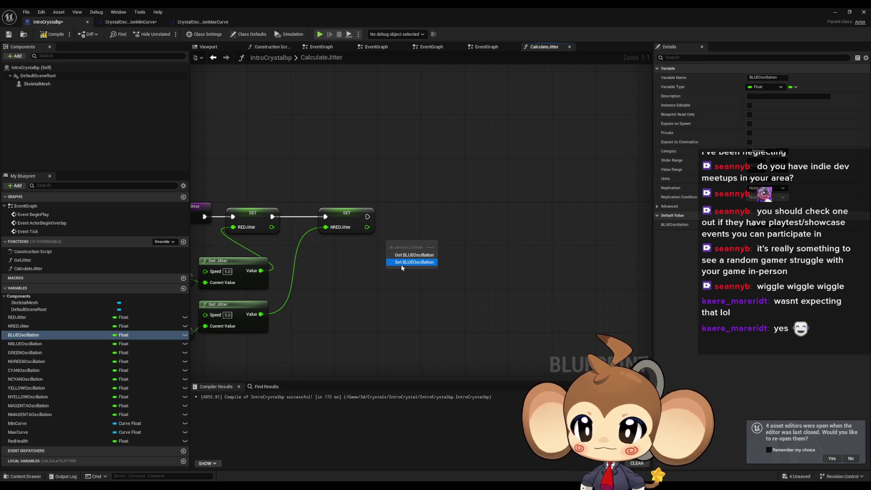
Add SET nodes for BLUE, NBLUE, GREEN, NGREEN, CYAN and NCYAN oscillation variables
left_click(401, 262)
mouse_move(26, 343)
left_mouse_down()
mouse_move(470, 271)
mouse_move(470, 264)
left_mouse_up()
left_click(492, 277)
mouse_move(25, 353)
left_mouse_down()
mouse_move(505, 329)
mouse_move(567, 309)
left_mouse_up()
left_click(587, 323)
left_click_drag(28, 364, 497, 293)
left_click(501, 310)
mouse_move(31, 369)
left_mouse_down()
mouse_move(373, 305)
mouse_move(482, 272)
left_mouse_up()
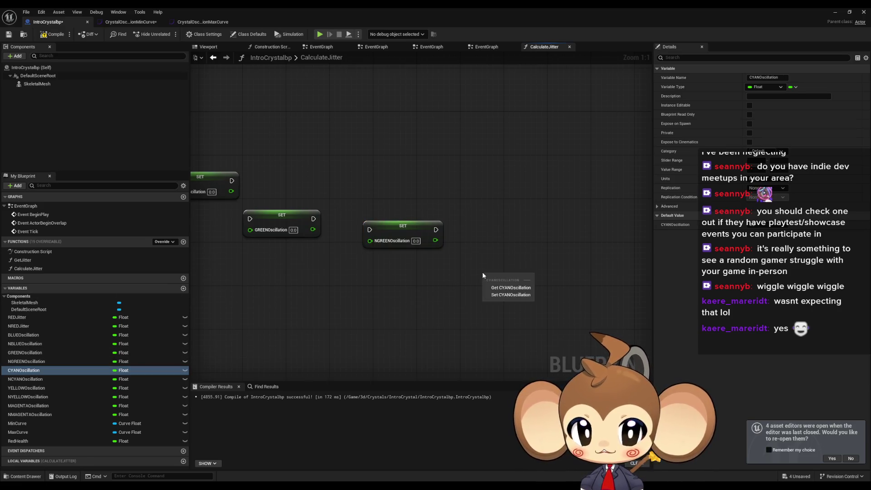
left_click(510, 287)
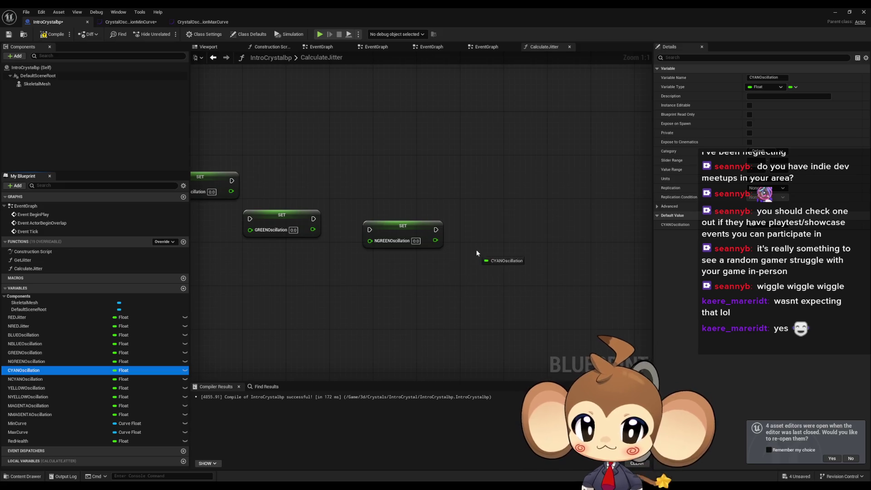
left_click_drag(476, 255, 476, 255)
mouse_move(27, 379)
left_mouse_down()
mouse_move(41, 386)
mouse_move(553, 298)
left_mouse_up()
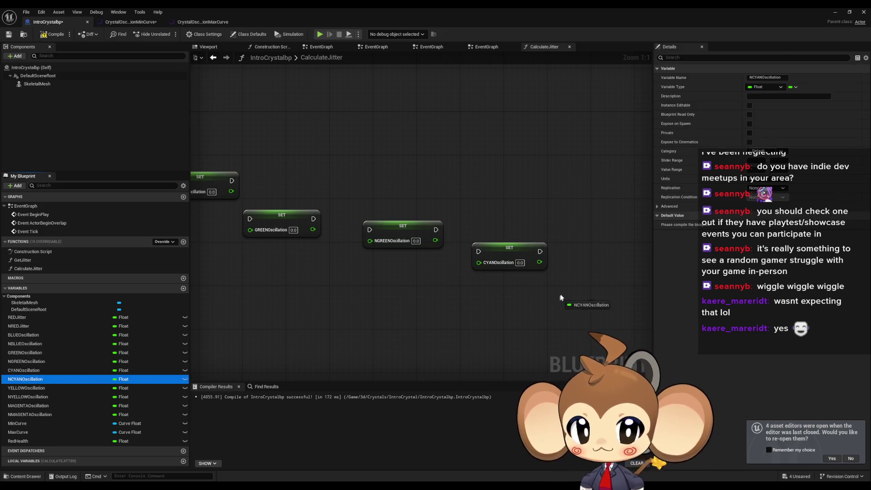
scroll(556, 299, "down", 12)
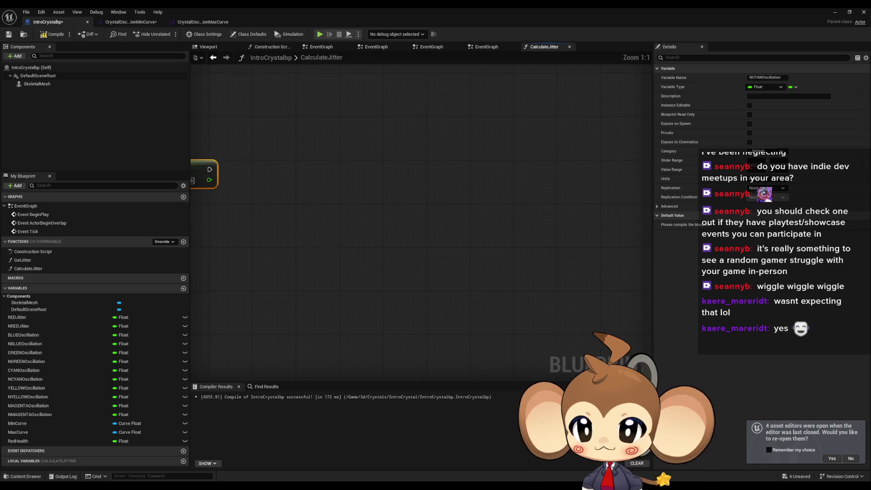
left_click_drag(311, 240, 460, 279)
Add magenta SET nodes plus MAGENTA, NMAGENTA, YELLOW and NYELLOW oscillation getters, then tidy the layout
mouse_move(27, 406)
left_mouse_down()
mouse_move(328, 299)
mouse_move(371, 244)
mouse_move(272, 362)
mouse_move(473, 285)
left_mouse_up()
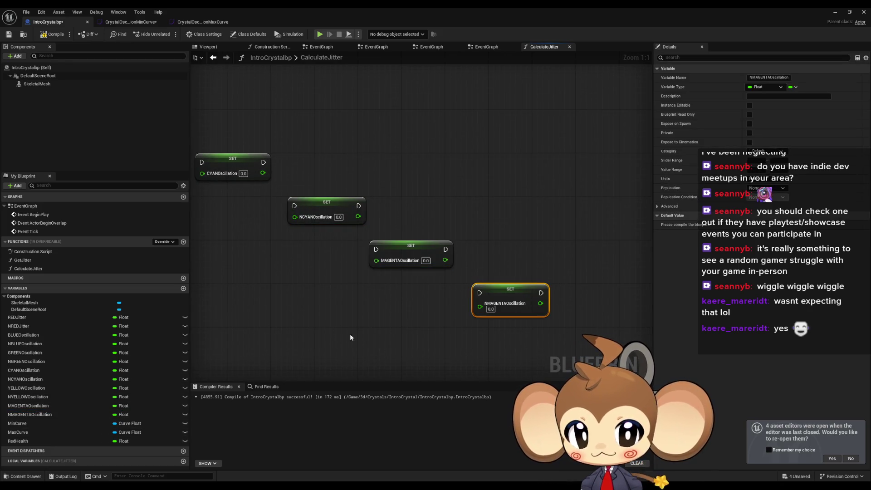
left_click(39, 415)
mouse_move(40, 417)
left_mouse_down()
mouse_move(398, 328)
mouse_move(369, 336)
left_mouse_up()
mouse_move(60, 406)
left_mouse_down()
mouse_move(100, 401)
mouse_move(271, 271)
mouse_move(431, 289)
left_mouse_up()
left_click_drag(27, 396, 177, 361)
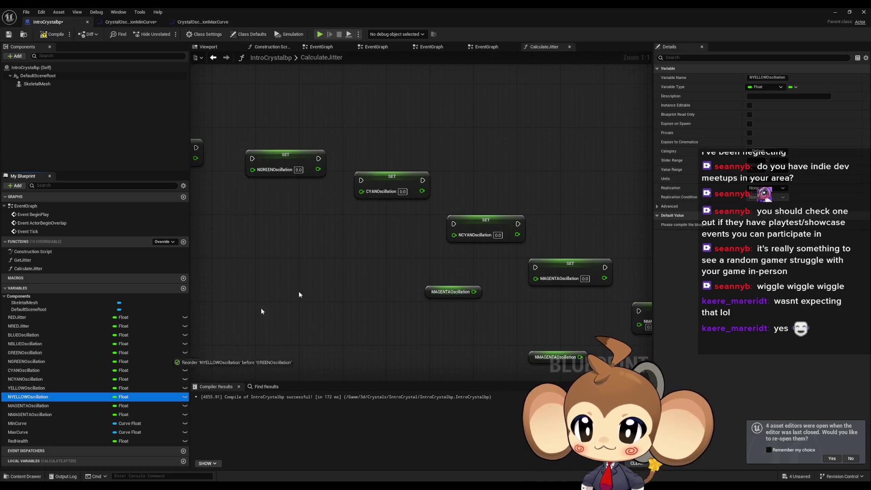
left_click_drag(266, 310, 367, 248)
mouse_move(27, 388)
left_mouse_down()
mouse_move(216, 243)
mouse_move(308, 209)
left_mouse_up()
left_click_drag(318, 227, 390, 263)
left_click(39, 376)
mouse_move(28, 380)
left_mouse_down()
mouse_move(126, 346)
mouse_move(239, 341)
mouse_move(350, 292)
mouse_move(479, 307)
mouse_move(310, 272)
mouse_move(236, 208)
left_mouse_up()
left_click_drag(545, 214, 602, 254)
left_click_drag(461, 211, 465, 233)
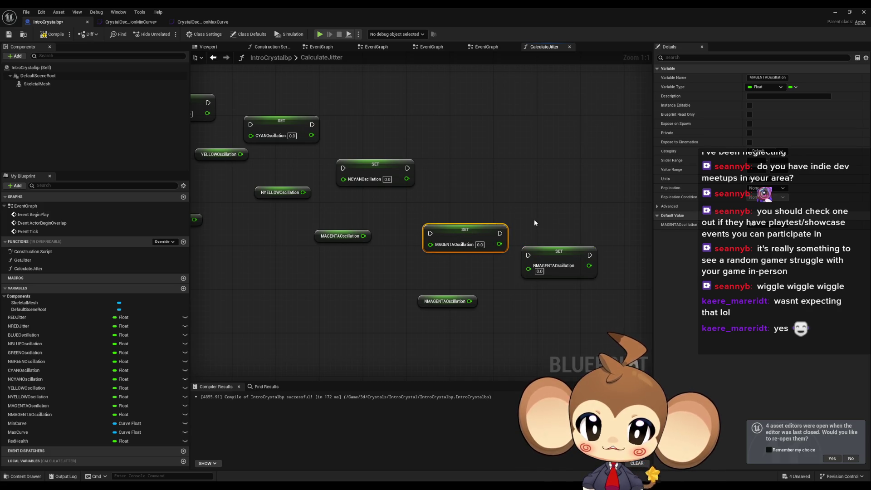
Line up the cyan SET nodes and add SET nodes for YELLOWOscillation and NYELLOWOscillation
left_click(370, 169)
key("Home")
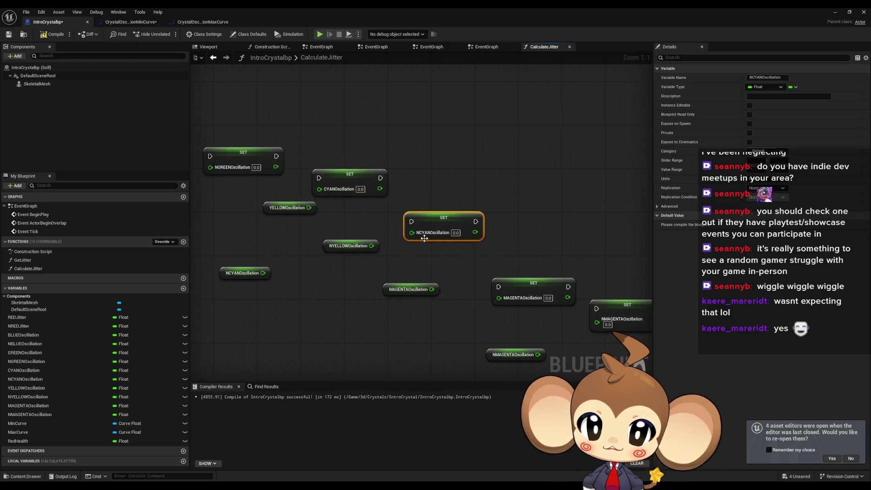
left_click(385, 191)
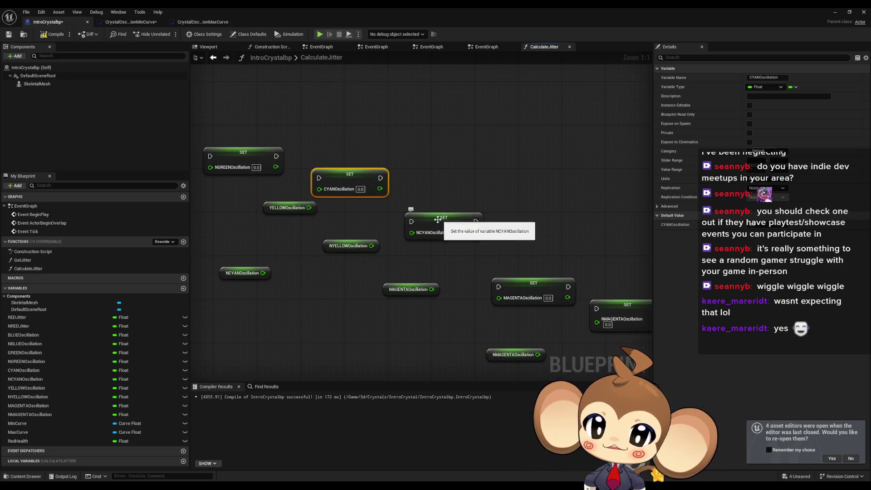
left_click_drag(438, 219, 427, 180)
left_click_drag(339, 246, 333, 235)
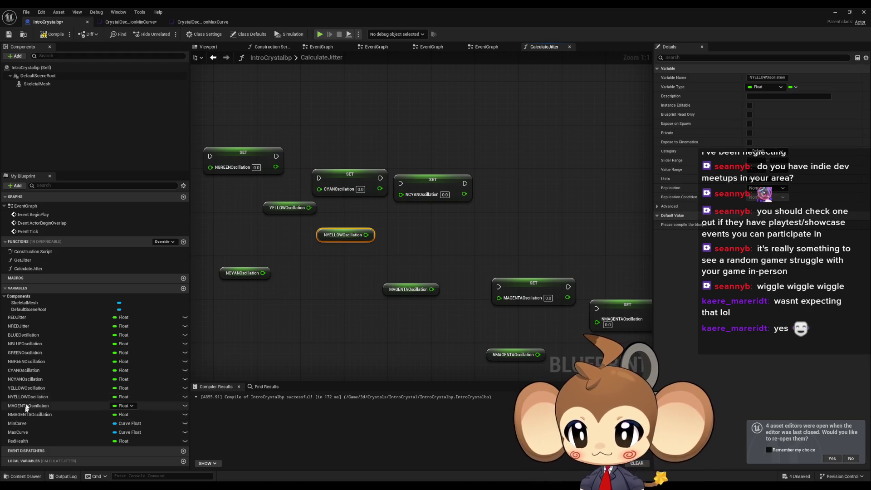
mouse_move(26, 388)
left_mouse_down()
mouse_move(442, 307)
mouse_move(498, 199)
left_mouse_up()
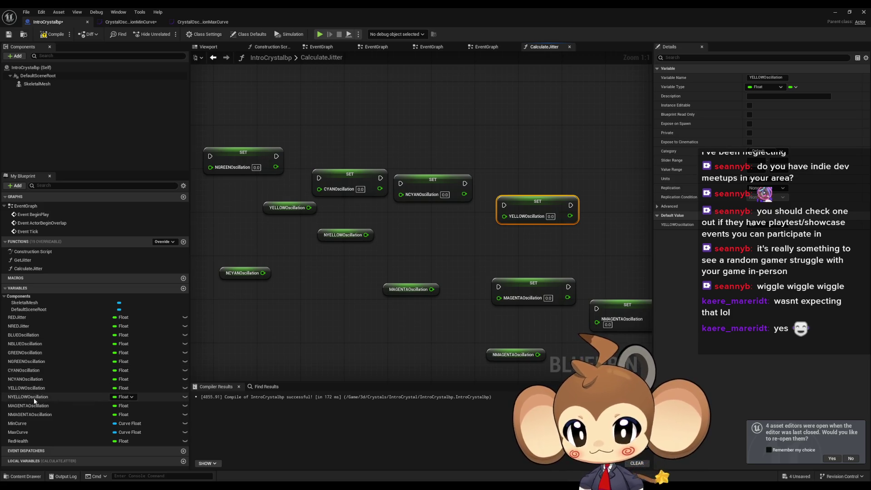
mouse_move(34, 399)
left_mouse_down()
mouse_move(216, 385)
mouse_move(599, 240)
left_mouse_up()
left_click_drag(573, 273, 493, 274)
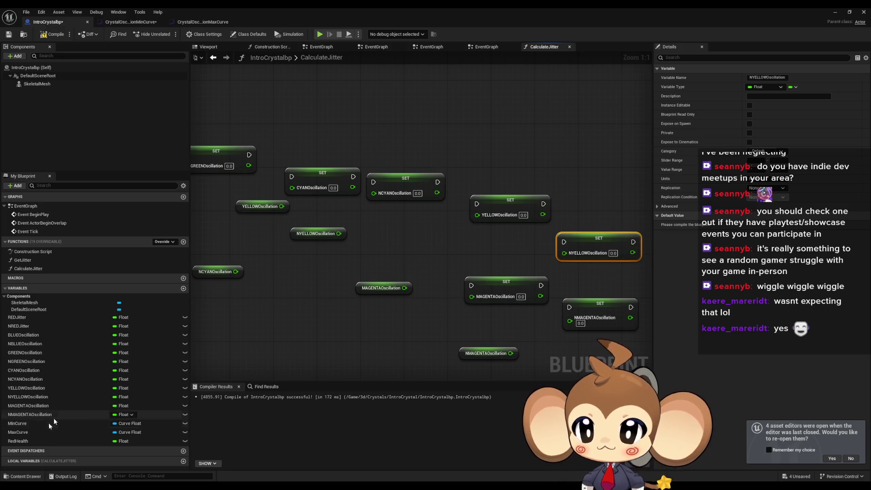
Add NYELLOW and YELLOW oscillation getters and delete the duplicate NYELLOWOscillation getter
left_click_drag(29, 398, 488, 252)
left_click(499, 267)
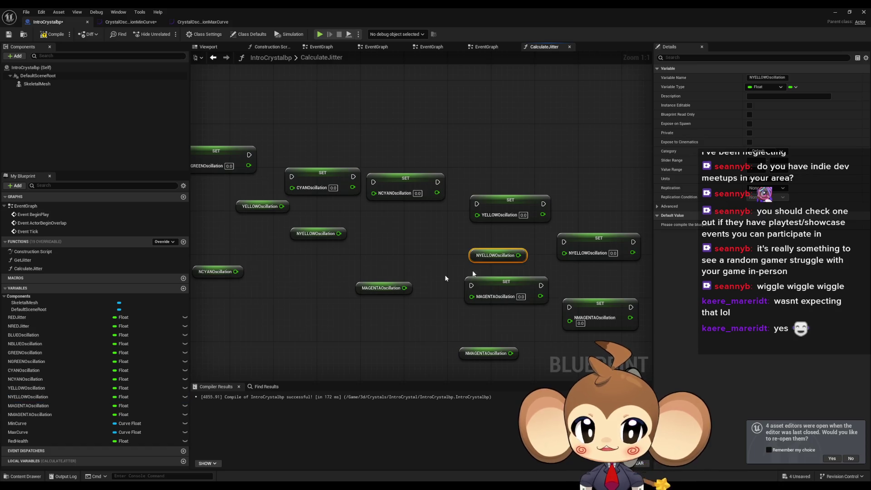
mouse_move(27, 388)
left_mouse_down()
mouse_move(435, 285)
mouse_move(411, 226)
left_mouse_up()
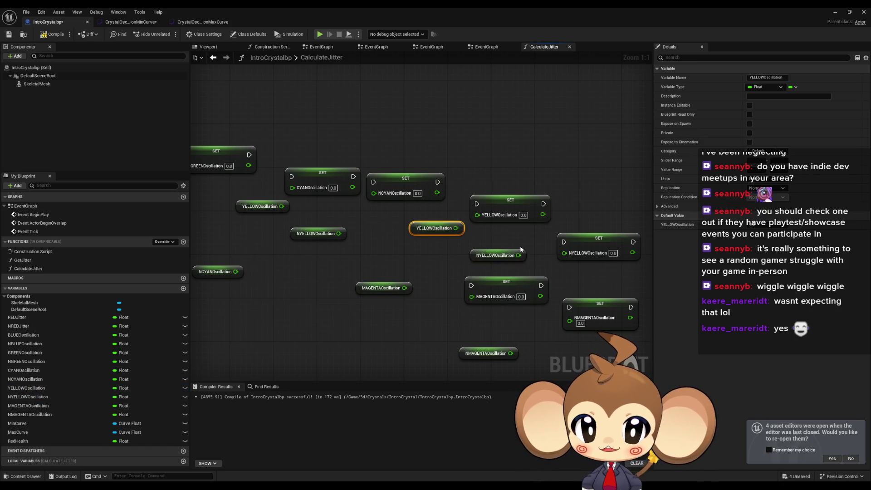
left_click(390, 312)
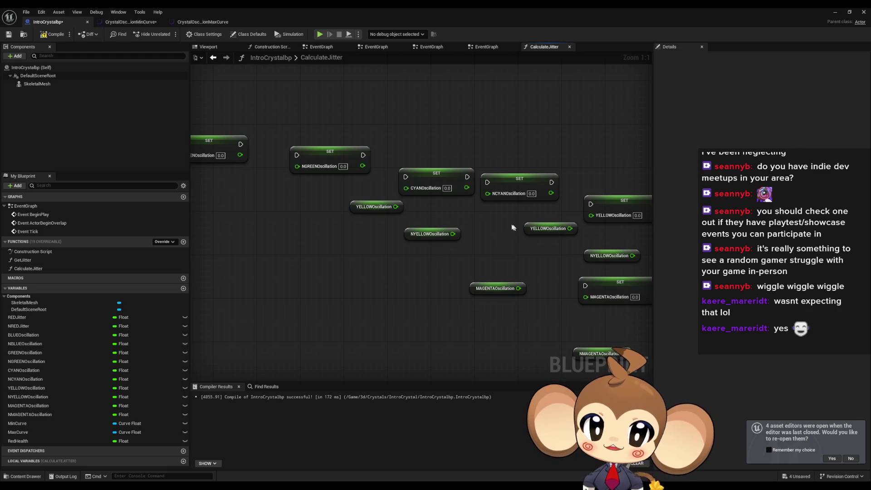
left_click(519, 181)
left_click_drag(431, 213, 457, 246)
key("Delete")
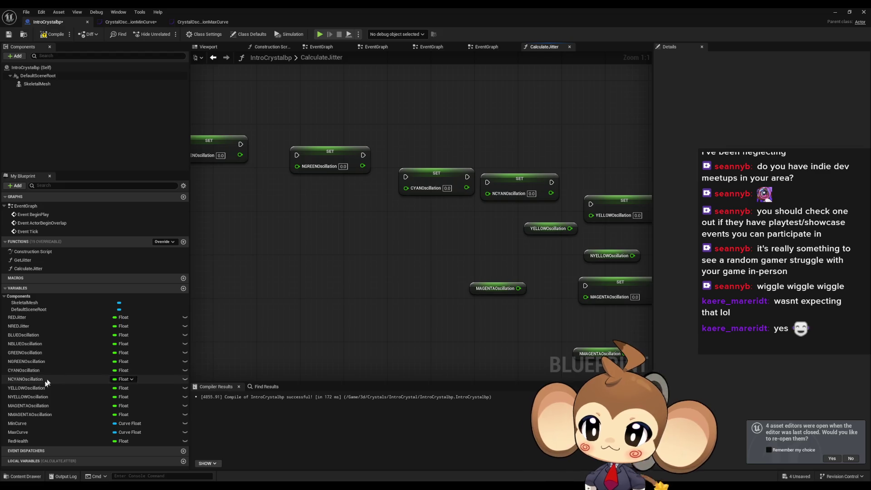
Add getters for NCYAN, CYAN, NGREEN, GREEN, NBLUE and BLUE oscillation variables
mouse_move(27, 379)
left_mouse_down()
mouse_move(367, 294)
mouse_move(423, 220)
left_mouse_up()
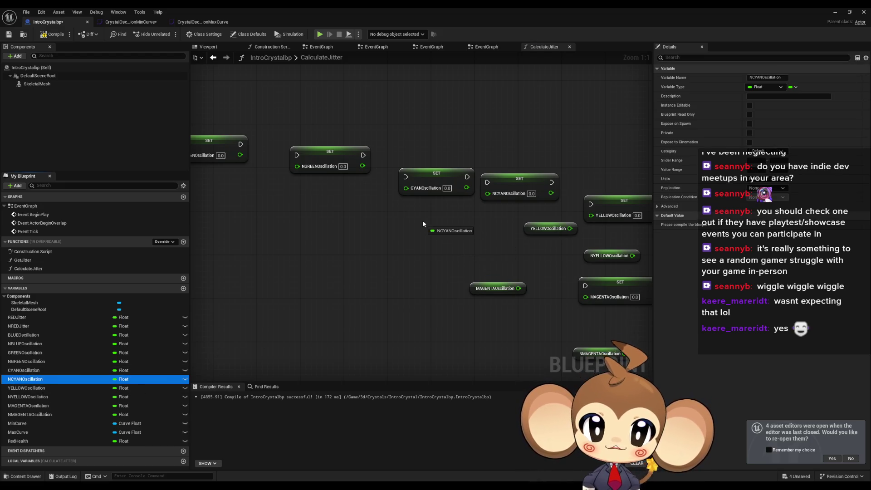
mouse_move(23, 370)
left_mouse_down()
mouse_move(309, 301)
mouse_move(345, 220)
left_mouse_up()
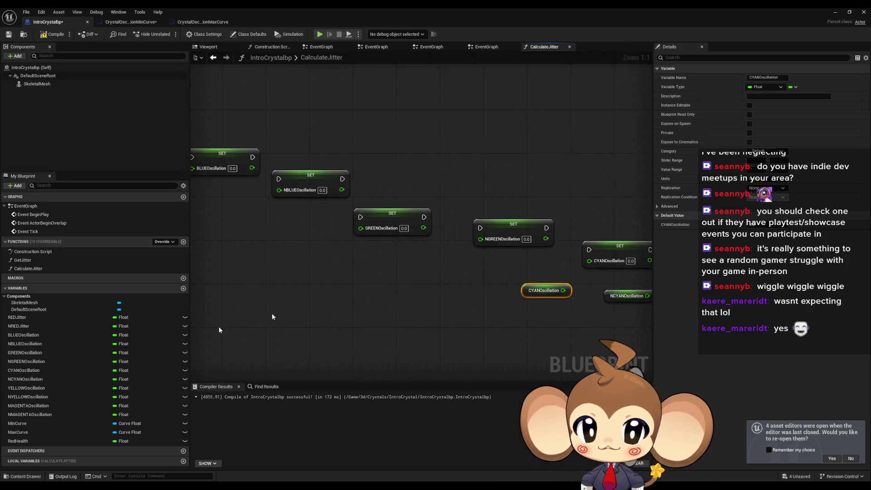
mouse_move(30, 362)
left_mouse_down()
mouse_move(448, 268)
mouse_move(421, 267)
left_mouse_up()
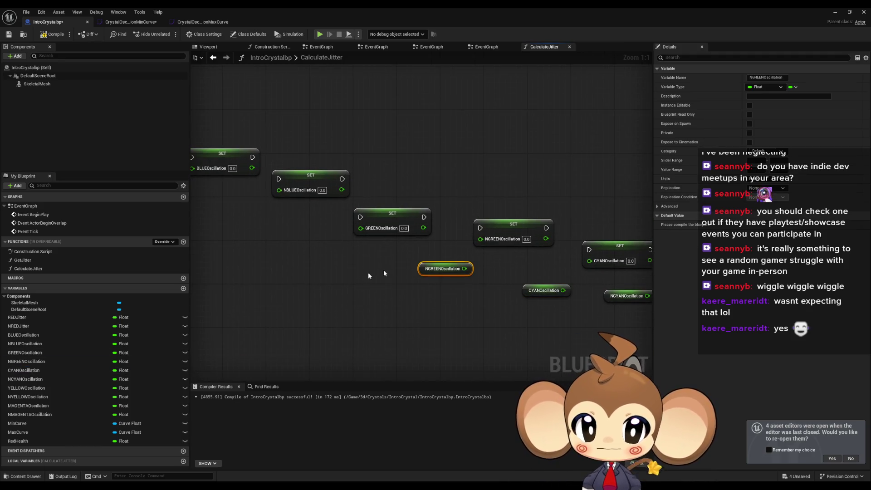
left_click(25, 353)
left_click_drag(316, 249, 316, 249)
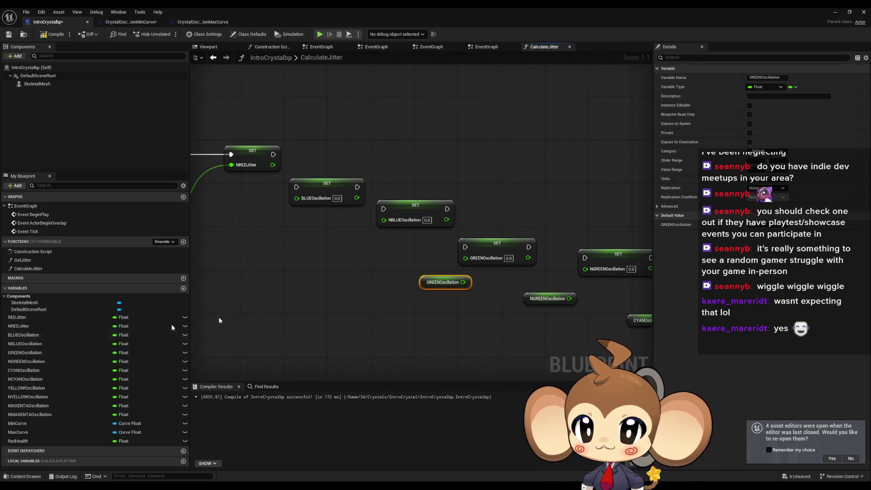
mouse_move(22, 348)
left_mouse_down()
mouse_move(354, 265)
mouse_move(358, 251)
left_mouse_up()
left_click_drag(31, 338, 269, 240)
mouse_move(380, 278)
left_mouse_down()
mouse_move(474, 268)
mouse_move(600, 294)
left_mouse_up()
left_click(392, 249)
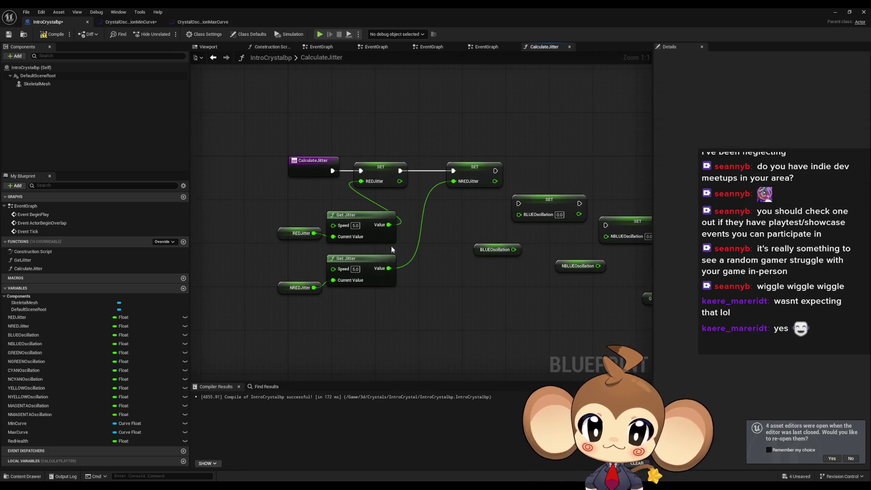
Duplicate Get Jitter and wire BLUEOscillation through it into SET BLUEOscillation
left_click(338, 215)
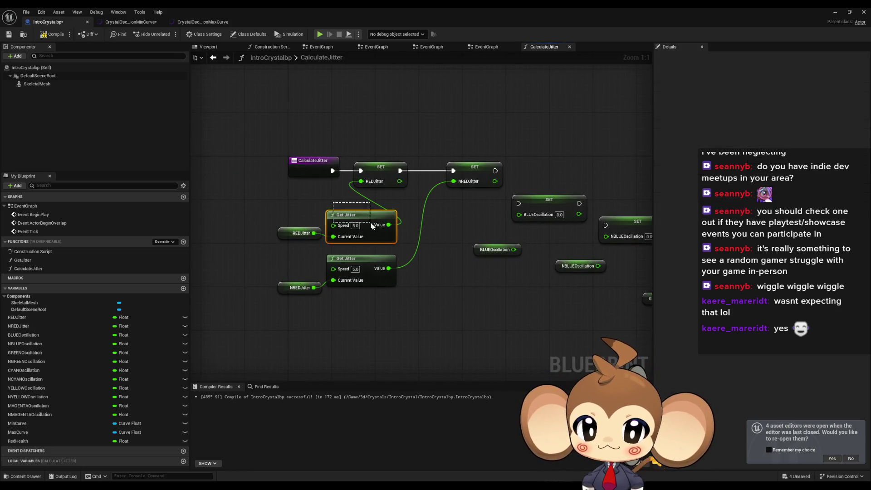
left_click_drag(511, 313, 446, 300)
key("ctrl+v")
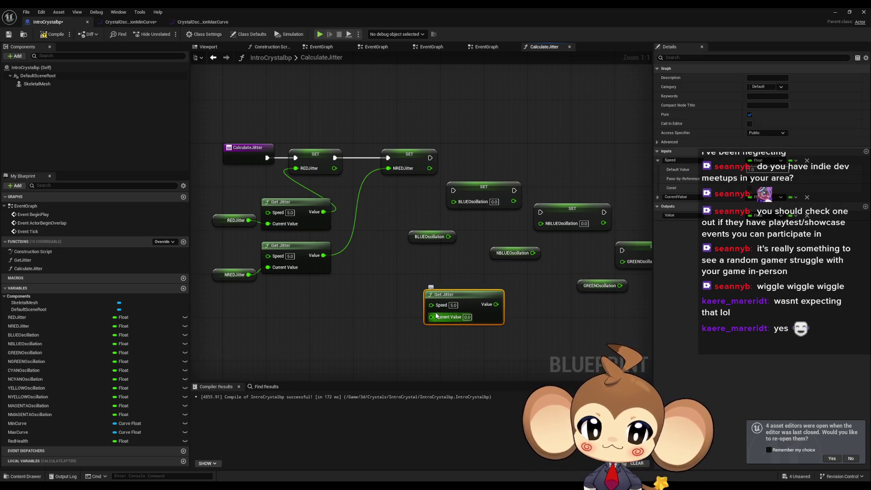
left_click_drag(448, 236, 431, 316)
left_click_drag(487, 304, 453, 202)
Chain SET BLUEOscillation after SET NREDJitter, tidy the nodes, and select the CalculateJitter entry node
left_click_drag(428, 236, 396, 252)
left_click_drag(484, 188, 495, 157)
left_click_drag(429, 157, 471, 158)
left_click(444, 227)
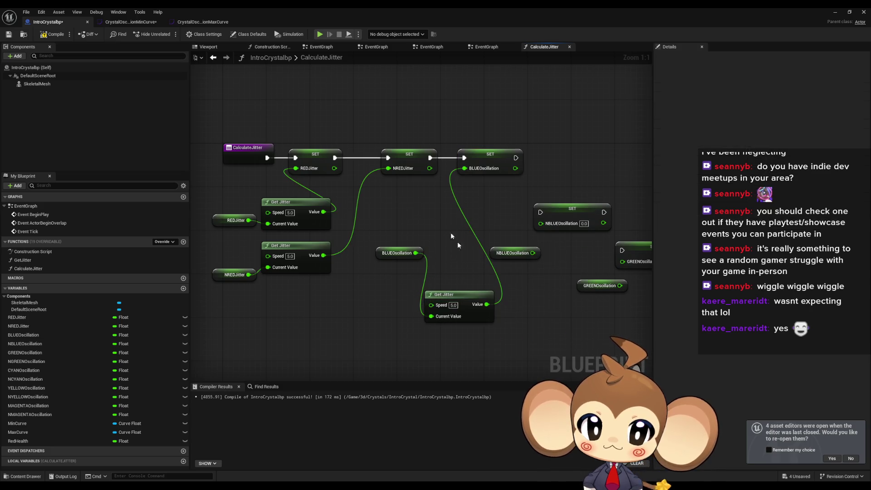
mouse_move(461, 298)
left_mouse_down()
mouse_move(450, 198)
mouse_move(428, 194)
left_mouse_up()
mouse_move(387, 256)
left_mouse_down()
mouse_move(371, 240)
mouse_move(222, 254)
mouse_move(261, 254)
left_mouse_up()
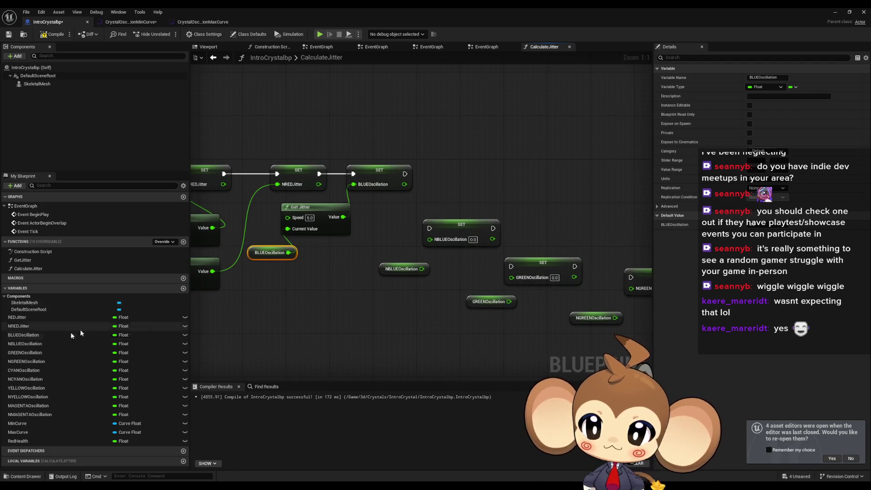
double_click(42, 267)
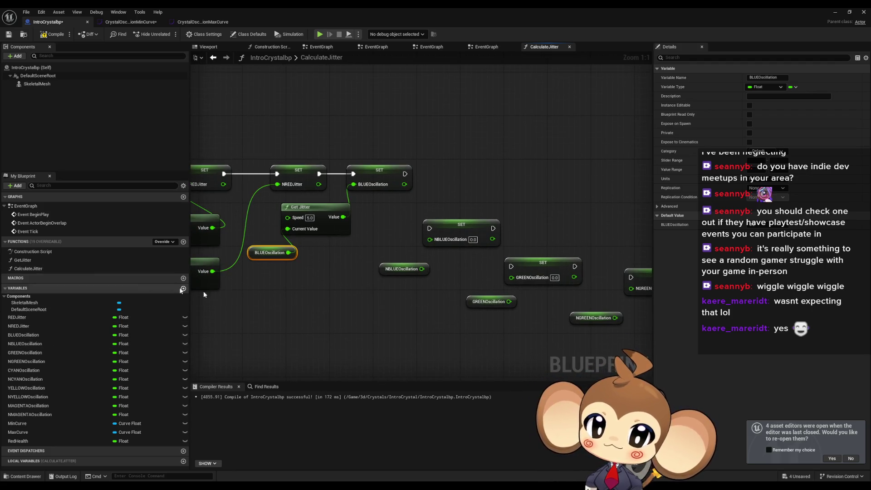
left_click(246, 182)
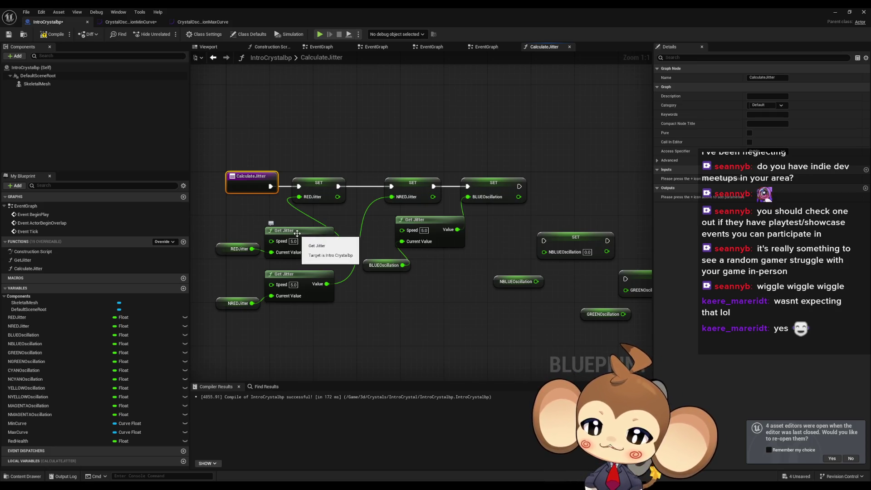
Add a NewParam input to the CalculateJitter entry and tick Pass-by-Reference
left_click(866, 169)
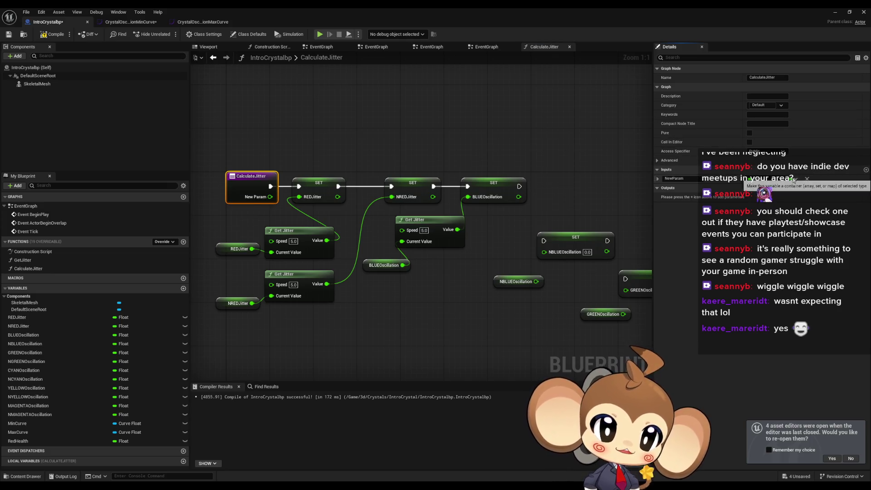
left_click(657, 178)
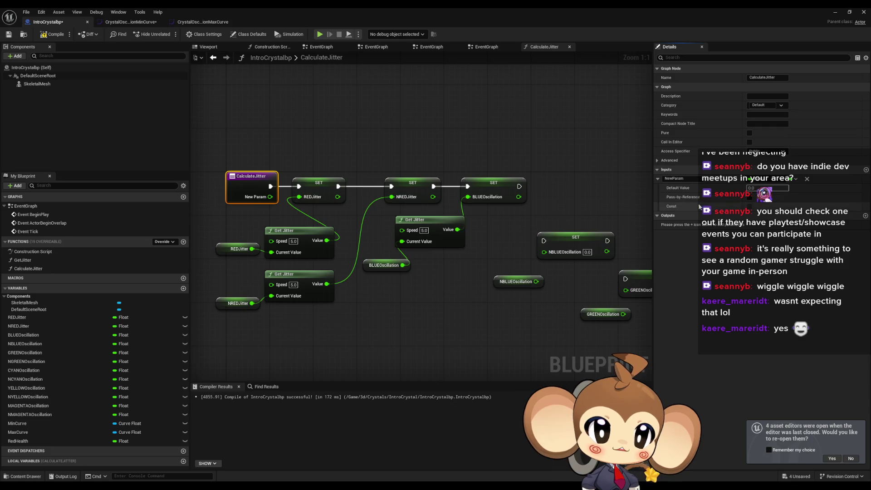
left_click(749, 196)
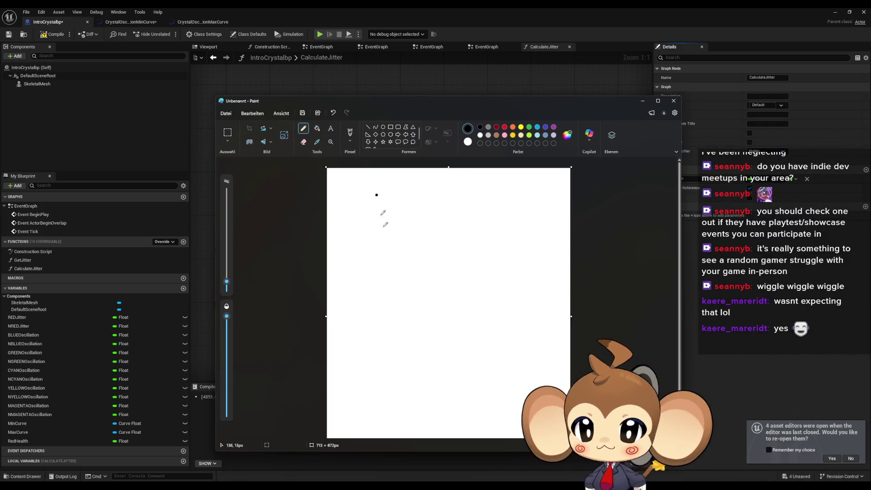
Pencil-draw a monkey face with eyes, mouth, head outline, two ears and a tuft, starting lettering below
left_click_drag(411, 261, 471, 263)
mouse_move(406, 282)
left_mouse_down()
mouse_move(430, 293)
mouse_move(469, 286)
left_mouse_up()
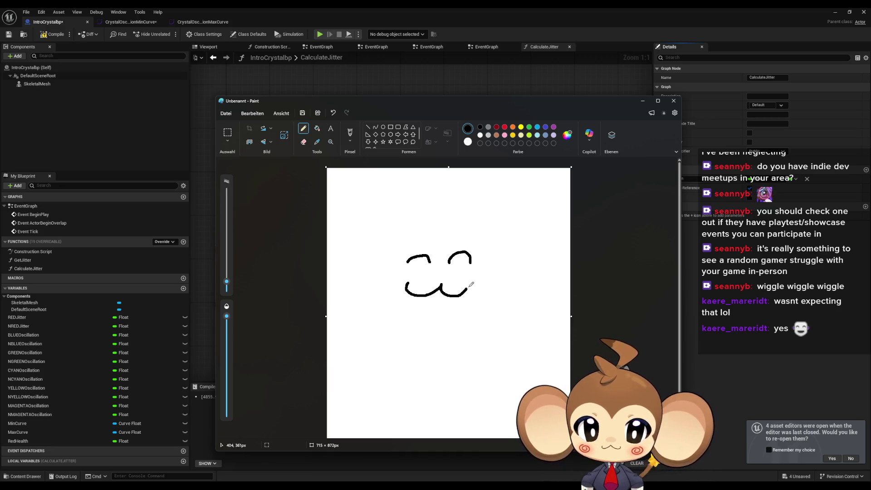
mouse_move(447, 228)
left_mouse_down()
mouse_move(382, 278)
mouse_move(466, 308)
mouse_move(474, 237)
mouse_move(446, 226)
mouse_move(398, 252)
mouse_move(384, 276)
left_mouse_up()
mouse_move(441, 246)
left_mouse_down()
mouse_move(463, 242)
mouse_move(483, 277)
mouse_move(517, 266)
mouse_move(484, 272)
left_mouse_up()
mouse_move(475, 238)
left_mouse_down()
mouse_move(477, 231)
mouse_move(514, 286)
mouse_move(486, 282)
left_mouse_up()
mouse_move(389, 245)
left_mouse_down()
mouse_move(364, 242)
mouse_move(381, 269)
mouse_move(356, 216)
mouse_move(348, 278)
mouse_move(381, 286)
left_mouse_up()
left_click_drag(437, 228, 440, 192)
mouse_move(363, 350)
left_mouse_down()
mouse_move(373, 332)
mouse_move(418, 339)
mouse_move(431, 360)
mouse_move(449, 338)
mouse_move(449, 362)
left_mouse_up()
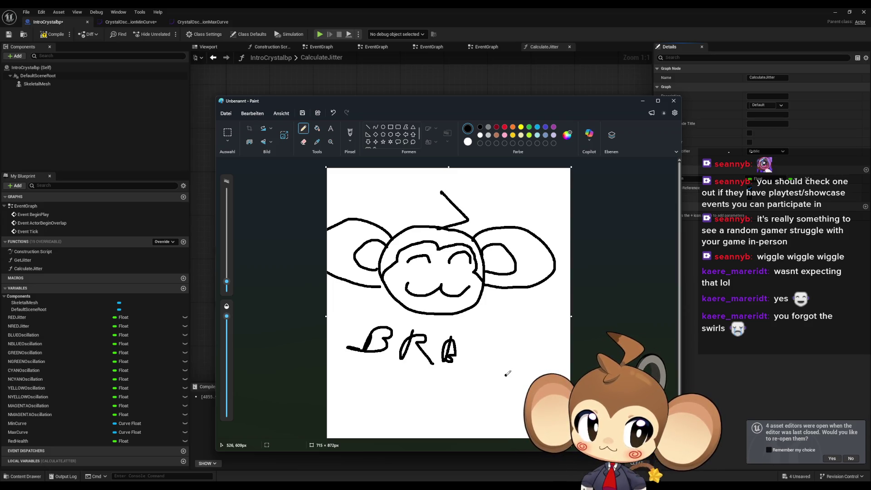
Switch the drawing colour to dark red
left_click(496, 127)
Draw dark red swirls on both cheeks, then set the colour back to black
left_click_drag(402, 271, 398, 274)
left_click_drag(468, 272, 467, 278)
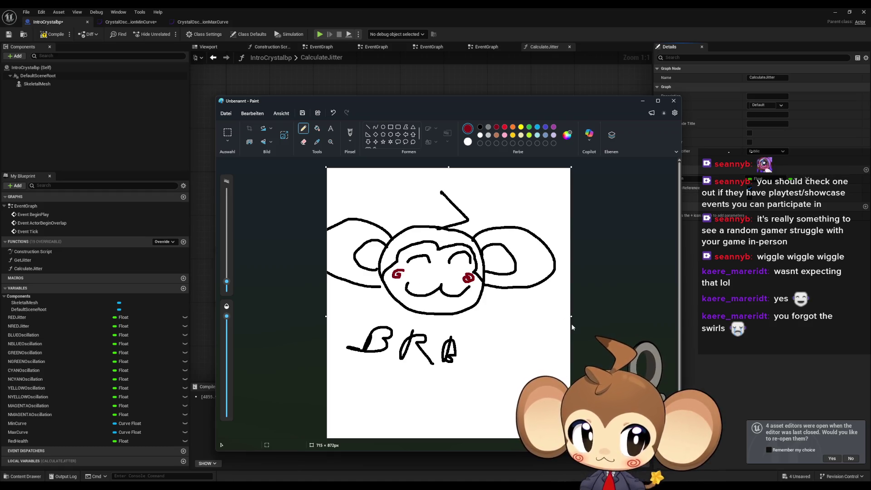
left_click(481, 127)
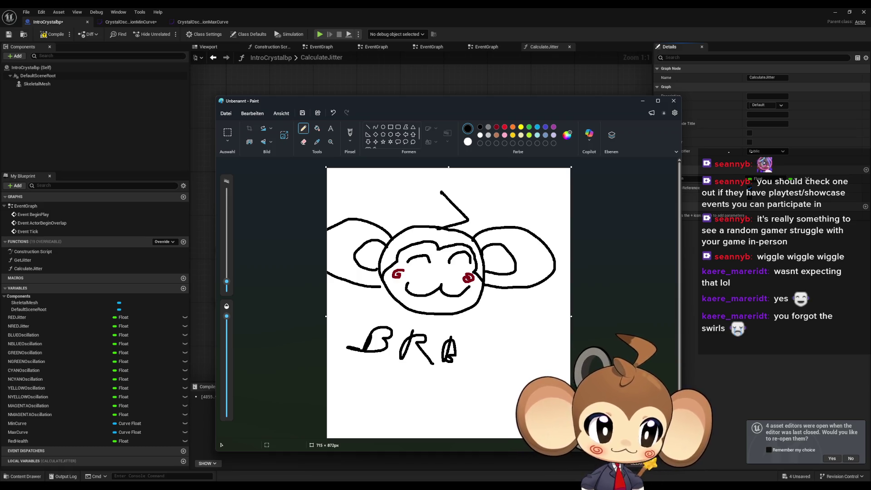
Close Paint and discard the doodle with Nicht speichern
mouse_move(592, 105)
left_mouse_down()
mouse_move(568, 88)
mouse_move(564, 71)
mouse_move(586, 71)
mouse_move(584, 64)
mouse_move(580, 112)
mouse_move(581, 92)
left_mouse_up()
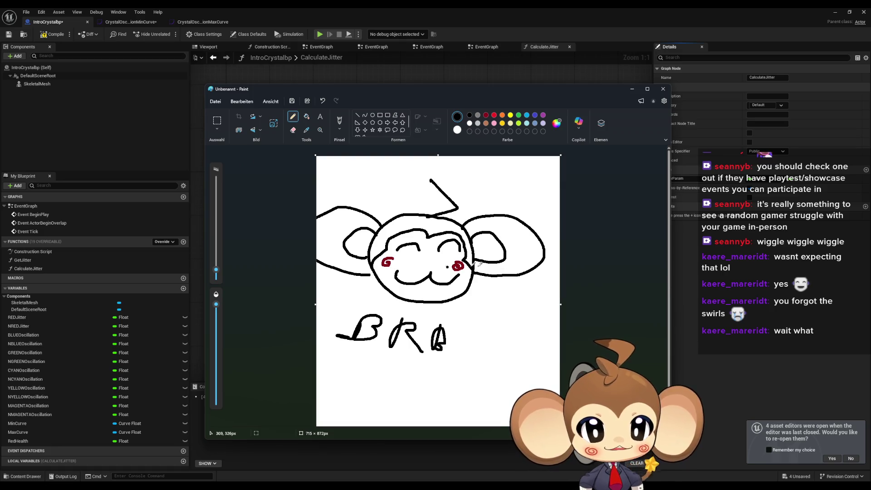
key("alt+F4")
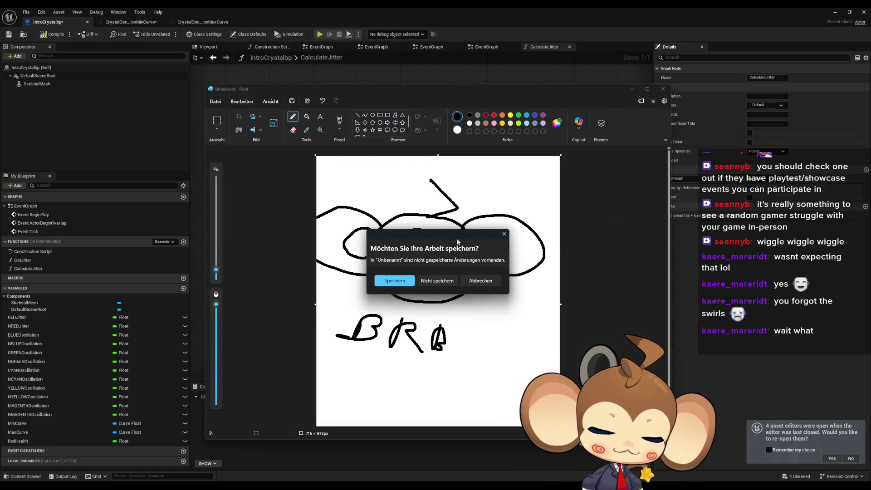
left_click(437, 280)
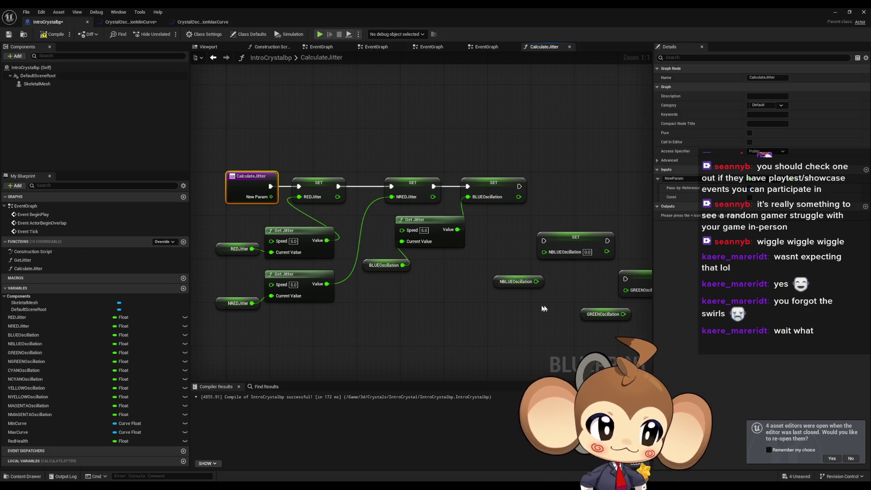
Copy a Get Jitter node and feed NBLUEOscillation into its Current Value for the NBLUE SET
left_click_drag(458, 319, 499, 312)
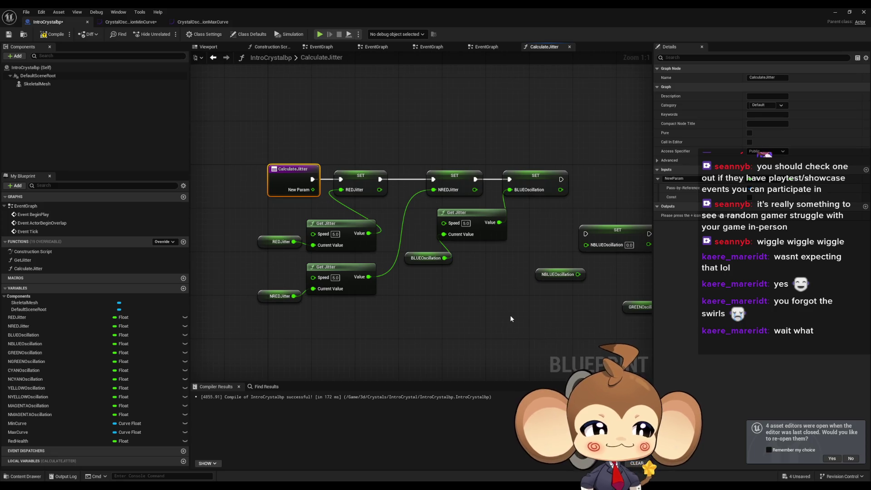
left_click_drag(569, 305, 516, 297)
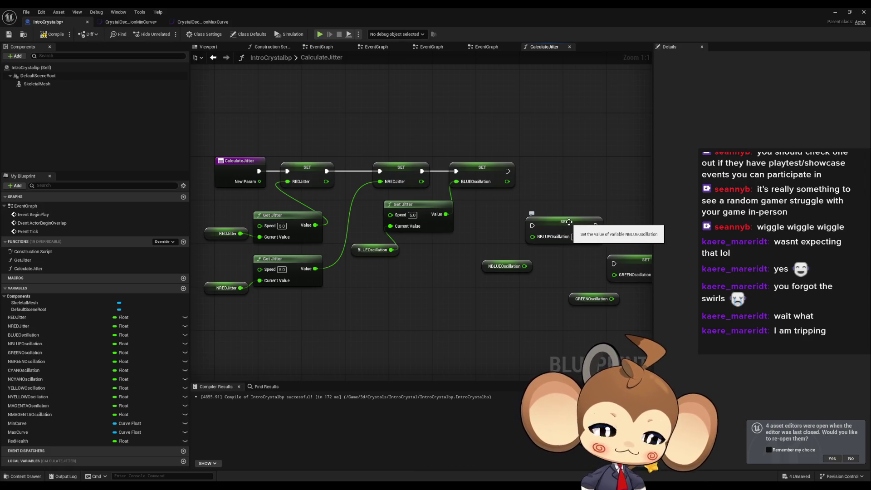
left_click_drag(568, 222, 575, 174)
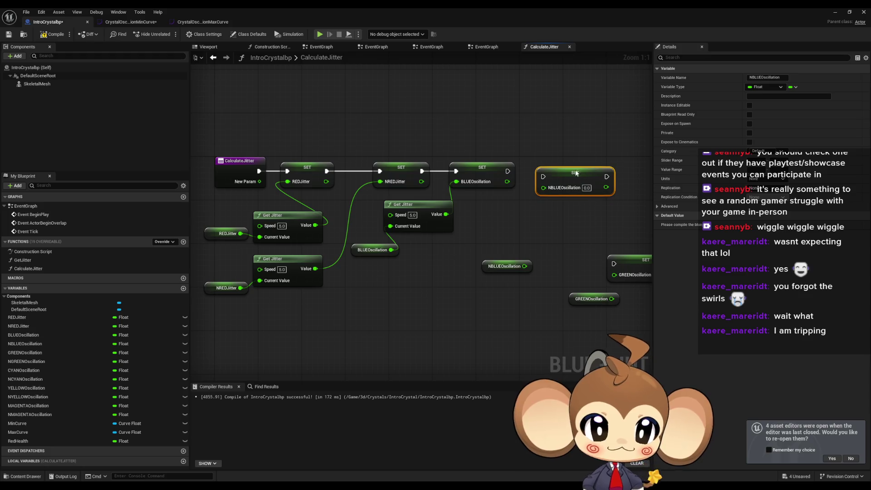
mouse_move(546, 235)
left_mouse_down()
mouse_move(515, 252)
mouse_move(536, 245)
mouse_move(538, 189)
left_mouse_up()
left_click(408, 213)
key("ctrl+c")
key("ctrl+v")
mouse_move(520, 271)
left_mouse_down()
mouse_move(491, 249)
mouse_move(511, 239)
left_mouse_up()
mouse_move(593, 270)
left_mouse_down()
mouse_move(394, 267)
mouse_move(493, 176)
left_mouse_up()
Give the GREENOscillation SET its own Get Jitter and chain the BLUE, NBLUE and GREEN SETs
left_click(427, 240)
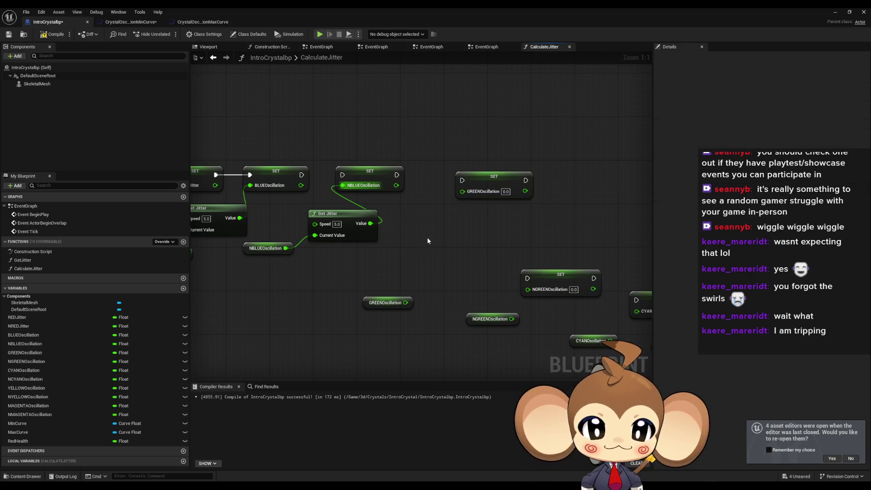
key("ctrl+v")
left_click_drag(494, 250, 462, 191)
left_click_drag(428, 262, 405, 303)
left_click_drag(462, 180, 397, 175)
left_click_drag(342, 174, 302, 175)
left_click_drag(545, 217, 491, 215)
Feed NGREENOscillation through a new Get Jitter into its SET, chained after GREEN
left_click(510, 268)
left_click_drag(510, 269, 559, 176)
left_click(495, 238)
key("ctrl+v")
left_click_drag(458, 316, 489, 267)
left_click_drag(554, 254, 523, 195)
left_click_drag(462, 178, 522, 183)
left_click_drag(607, 227, 440, 212)
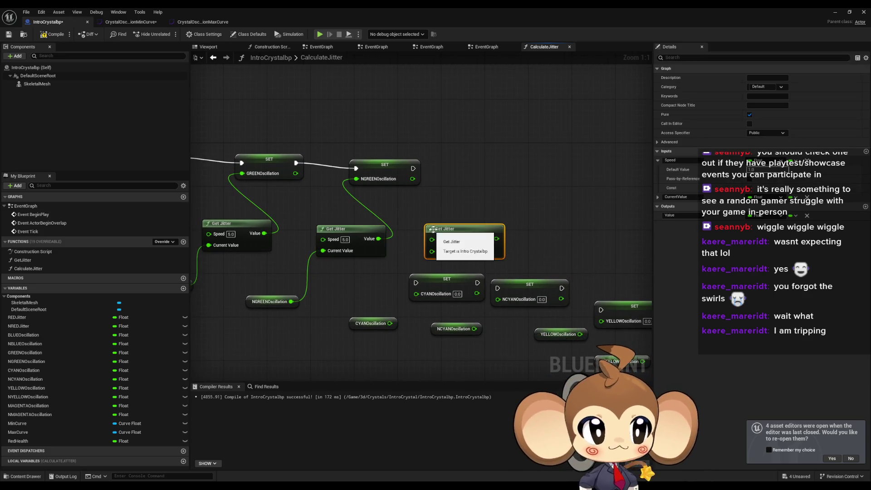
Wire CYANOscillation and NCYANOscillation through their own Get Jitter nodes into chained SETs
left_click_drag(446, 278, 501, 164)
mouse_move(361, 326)
left_mouse_down()
mouse_move(376, 283)
mouse_move(432, 250)
left_mouse_up()
left_click_drag(488, 239, 470, 179)
left_click(497, 164)
left_click_drag(412, 168, 470, 168)
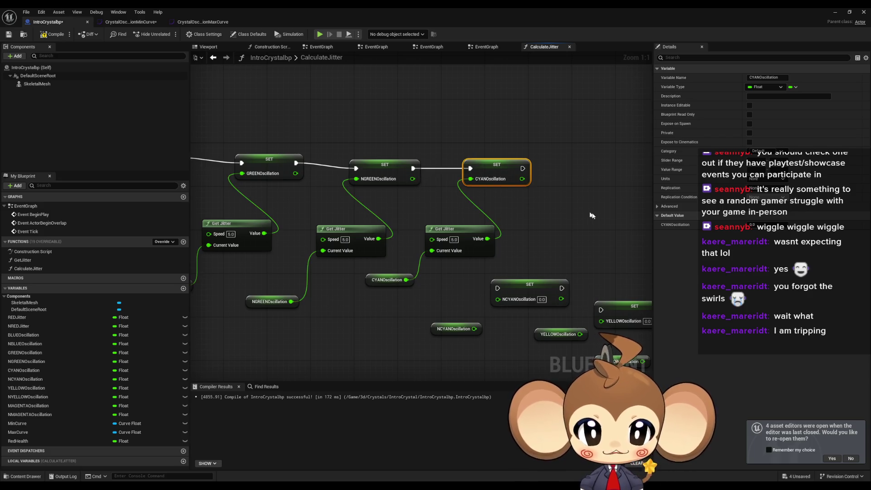
key("ctrl+v")
left_click_drag(455, 256, 388, 334)
left_click(444, 290)
left_click_drag(444, 290, 520, 176)
left_click_drag(505, 246, 489, 190)
Feed YELLOWOscillation through a pasted Get Jitter into its SET, chained after NCYAN
key("ctrl+v")
mouse_move(424, 334)
left_mouse_down()
mouse_move(467, 324)
mouse_move(494, 256)
left_mouse_up()
left_click_drag(467, 312, 582, 198)
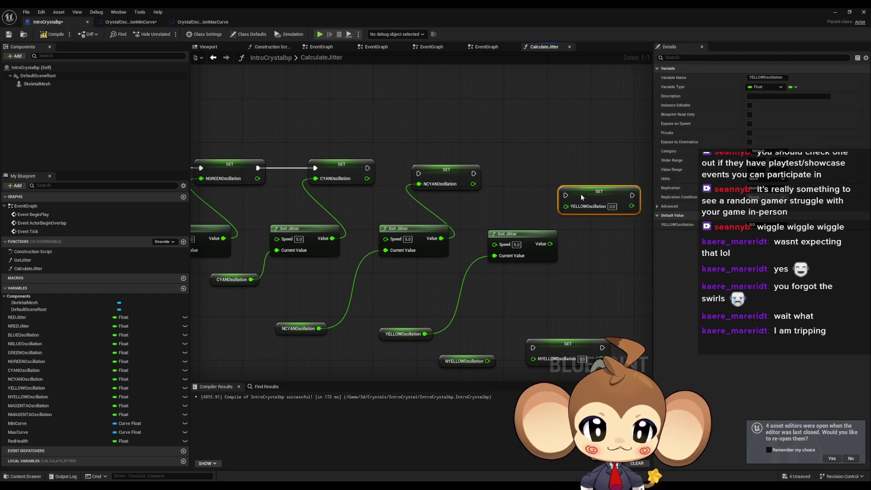
mouse_move(549, 243)
left_mouse_down()
mouse_move(555, 211)
mouse_move(472, 174)
left_mouse_up()
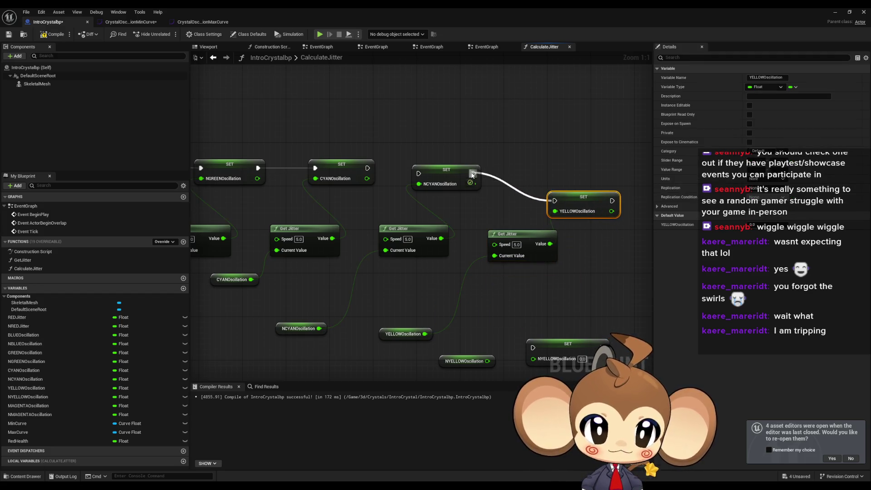
Route NYELLOWOscillation through a new Get Jitter into the NYELLOW SET
mouse_move(595, 243)
left_mouse_down()
mouse_move(563, 237)
mouse_move(474, 187)
left_mouse_up()
scroll(474, 187, "down", 2)
scroll(476, 285, "up", 2)
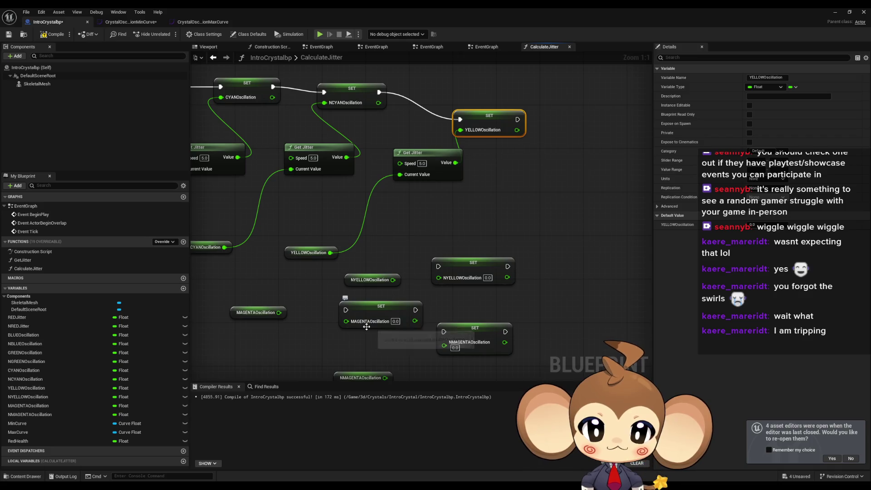
left_click(476, 263)
left_click_drag(475, 263, 595, 127)
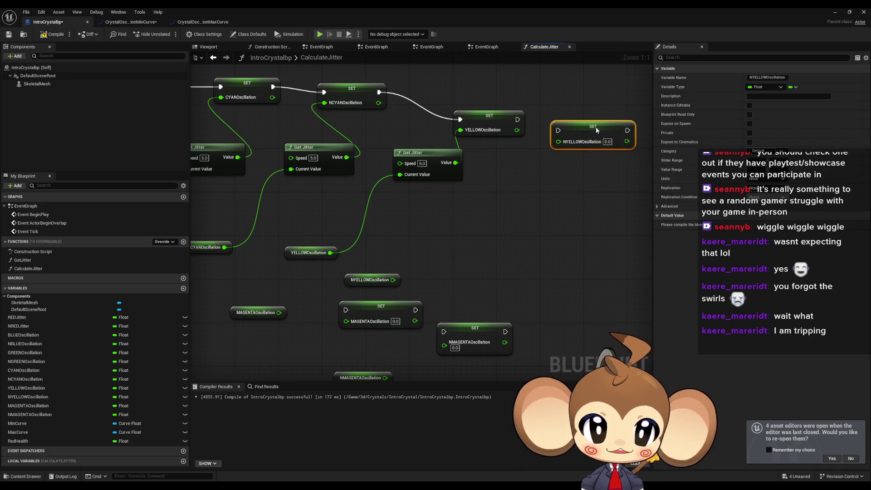
left_click_drag(361, 282, 501, 190)
left_click(537, 201)
key("ctrl+v")
left_click_drag(500, 254, 444, 250)
mouse_move(556, 242)
left_mouse_down()
mouse_move(495, 182)
mouse_move(570, 220)
mouse_move(337, 267)
left_mouse_up()
Feed MAGENTA and NMAGENTA oscillations through two Get Jitter nodes and chain NYELLOW→MAGENTA→NMAGENTA
key("ctrl+v")
key("ctrl+v")
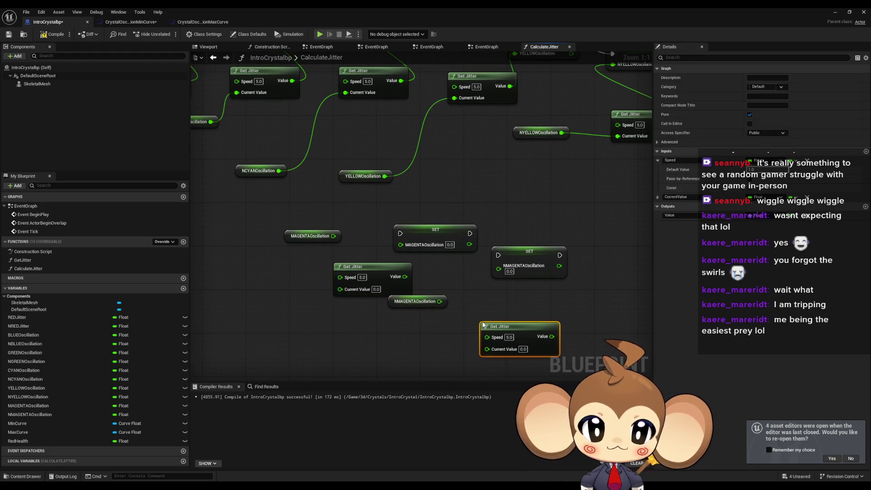
left_click_drag(551, 336, 499, 265)
left_click_drag(439, 301, 486, 349)
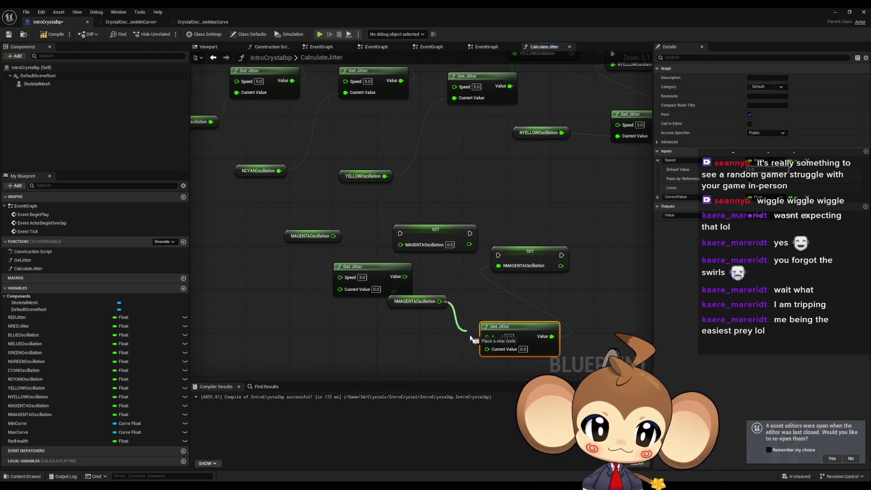
left_click_drag(415, 301, 422, 340)
left_click_drag(403, 277, 400, 245)
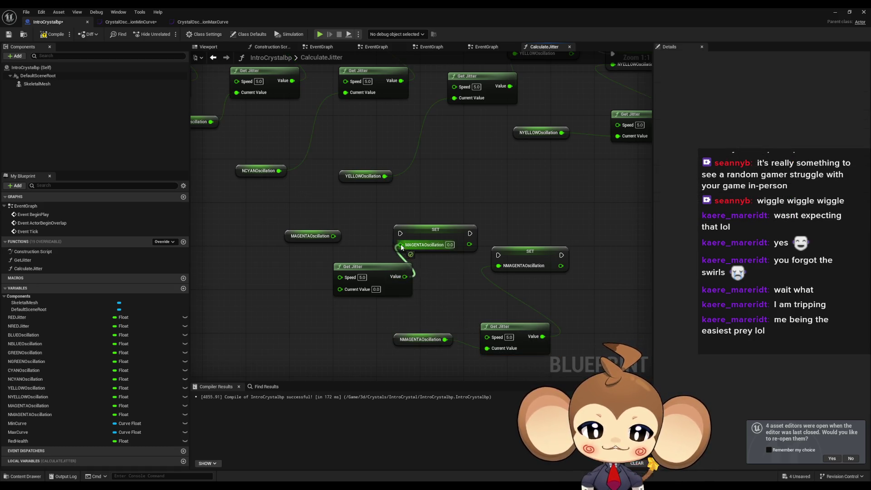
left_click_drag(333, 236, 339, 288)
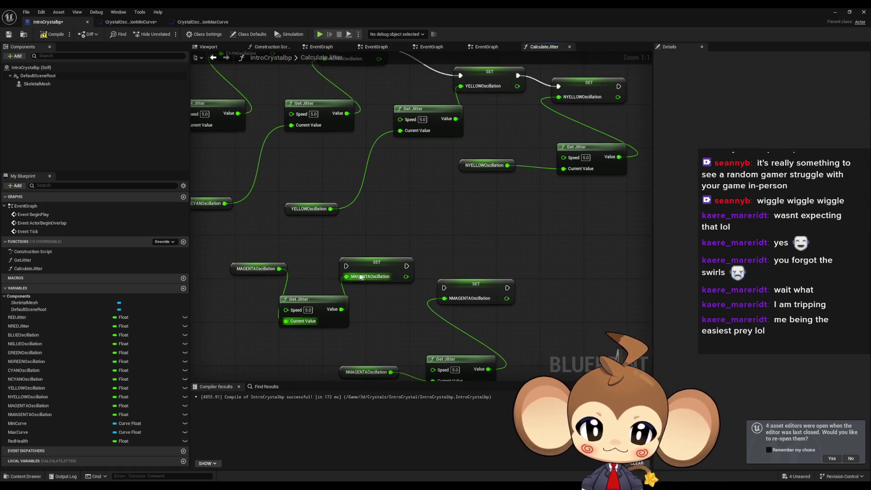
left_click_drag(399, 270, 436, 292)
mouse_move(315, 304)
left_mouse_down()
mouse_move(569, 156)
mouse_move(588, 124)
left_mouse_up()
scroll(451, 270, "down", 5)
scroll(450, 269, "up", 5)
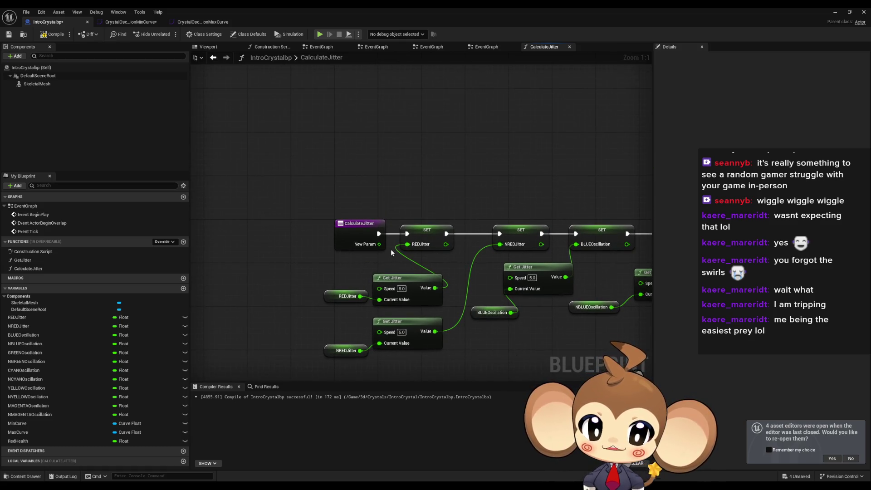
Select all SET and Get Jitter nodes and shift them to clear space beside the entry node
left_click_drag(451, 210, 380, 202)
scroll(380, 202, "down", 5)
left_click_drag(202, 191, 580, 312)
scroll(297, 260, "up", 4)
left_click_drag(297, 259, 366, 270)
mouse_move(318, 190)
left_mouse_down()
mouse_move(364, 186)
mouse_move(344, 201)
left_mouse_up()
Rename the CalculateJitter input parameter from NewParam to Jitter
left_click(294, 181)
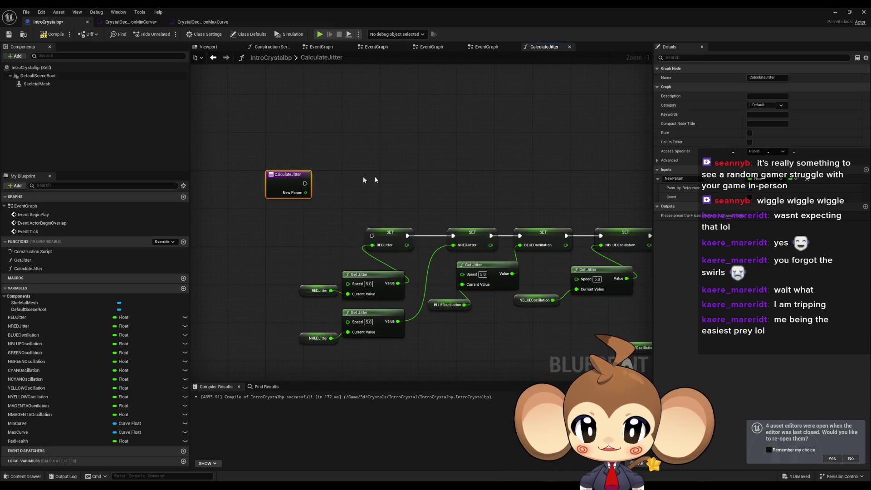
left_click(673, 178)
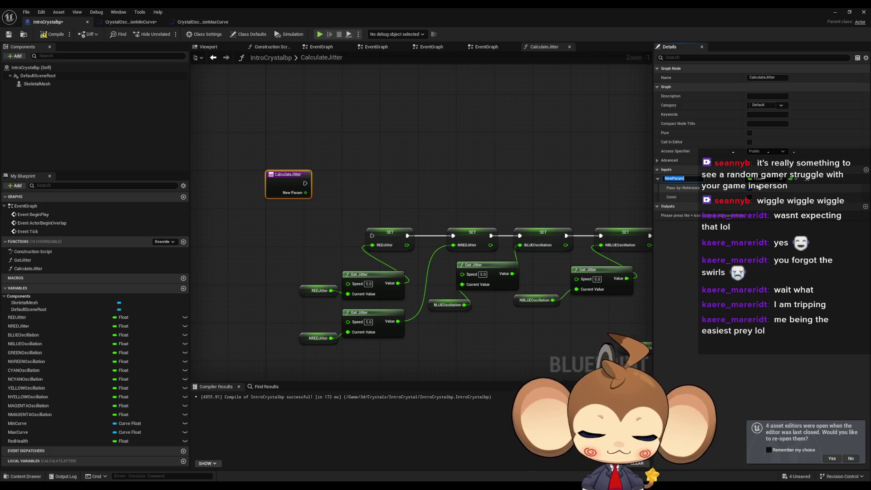
key("BackSpace")
type("Jitter")
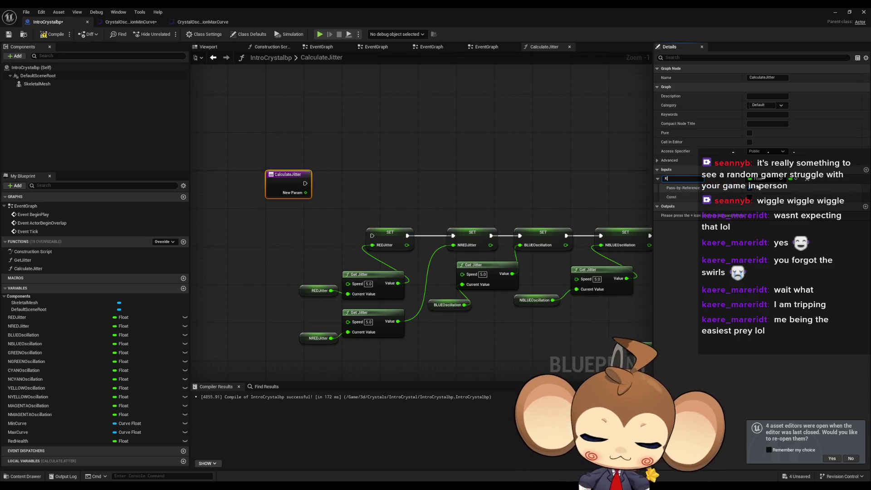
key("Return")
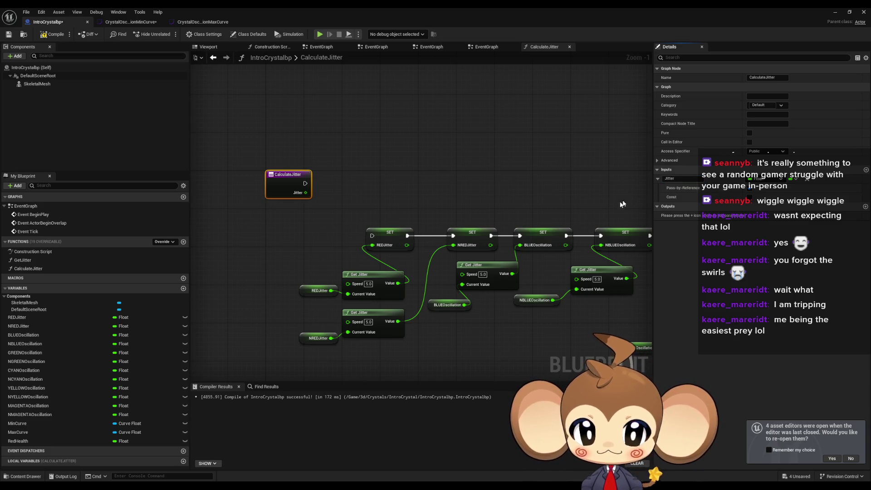
Drag from the Jitter pin, search 'set' in the action list, then dismiss it
left_click_drag(321, 226, 361, 225)
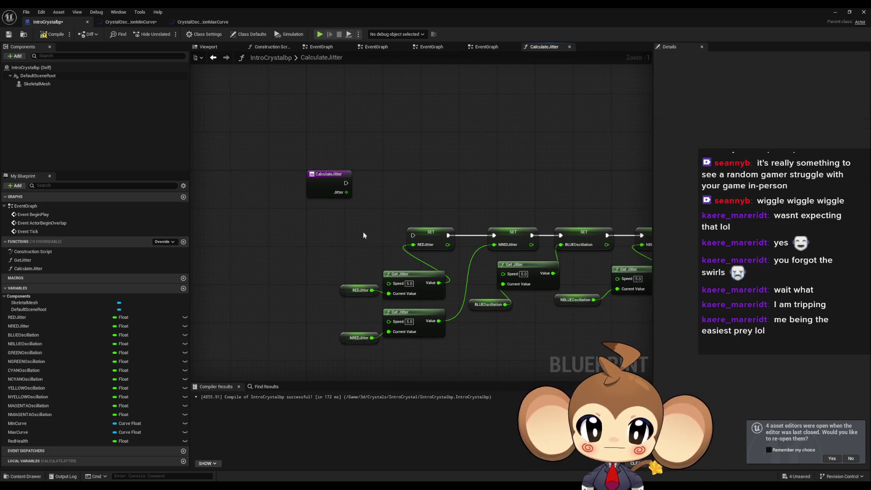
left_click(338, 195)
mouse_move(337, 195)
left_mouse_down()
mouse_move(410, 193)
mouse_move(403, 187)
left_mouse_up()
type("set")
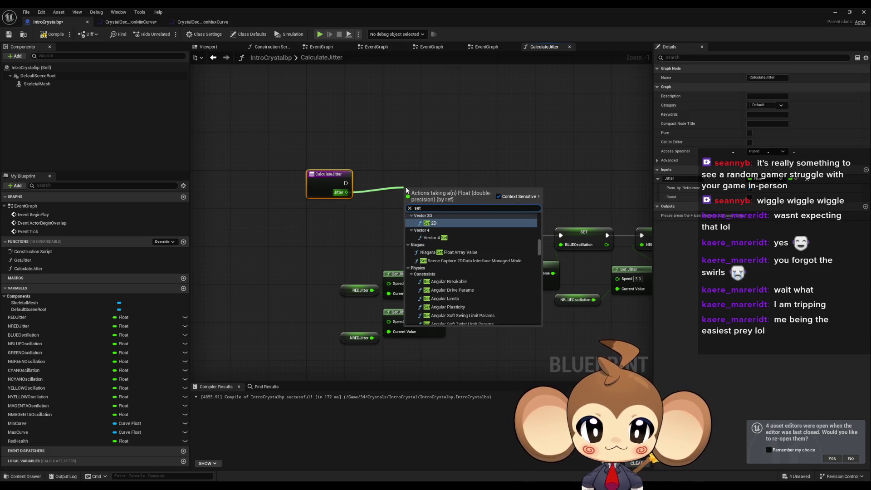
scroll(477, 251, "down", 2)
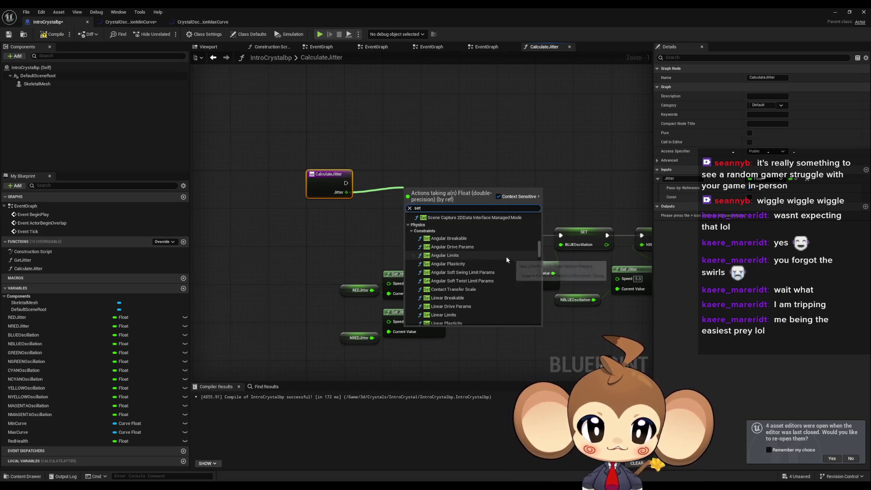
scroll(505, 256, "down", 2)
scroll(526, 258, "down", 5)
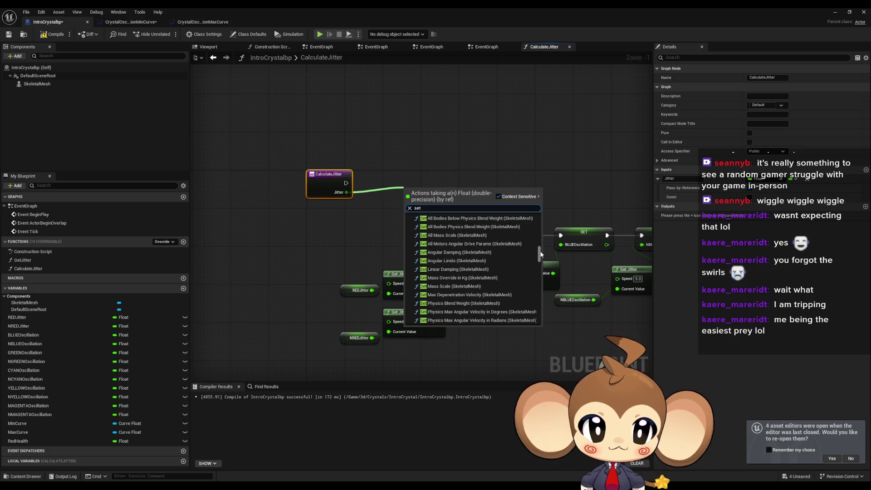
left_click_drag(539, 270, 543, 312)
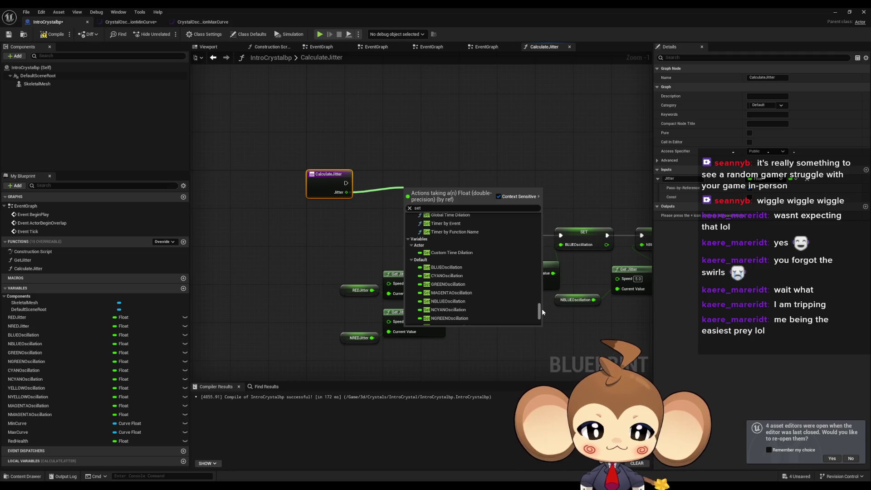
left_click(336, 234)
left_click_drag(346, 192, 376, 190)
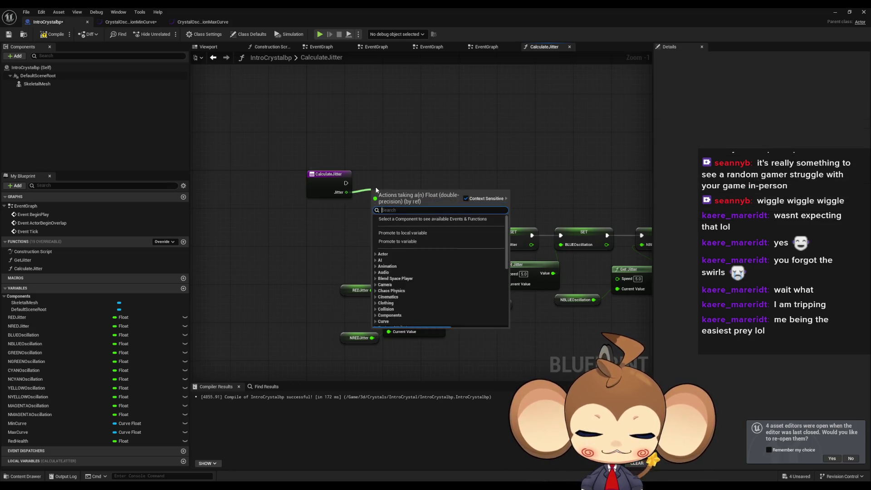
Create a float Add node fed by Jitter, then search 'member' from the pin and cancel
key("Escape")
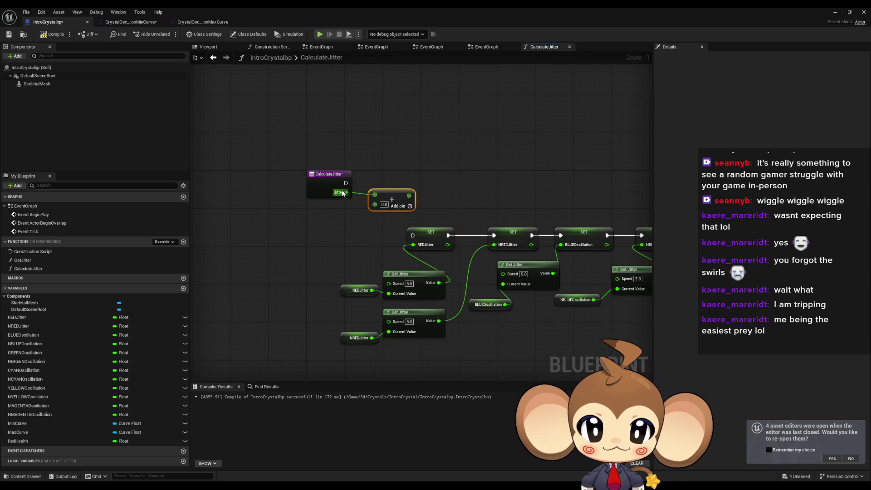
left_click(341, 194)
left_click_drag(341, 194, 423, 175)
type("member")
key("BackSpace")
key("BackSpace")
key("BackSpace")
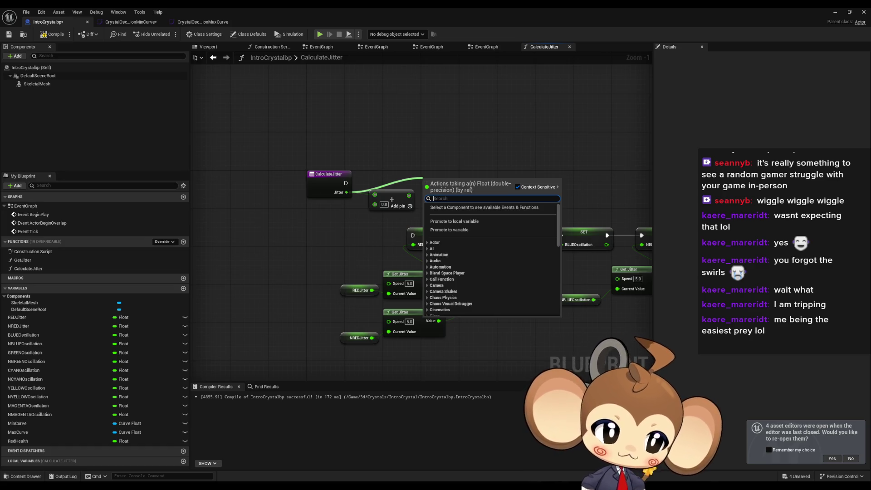
key("Escape")
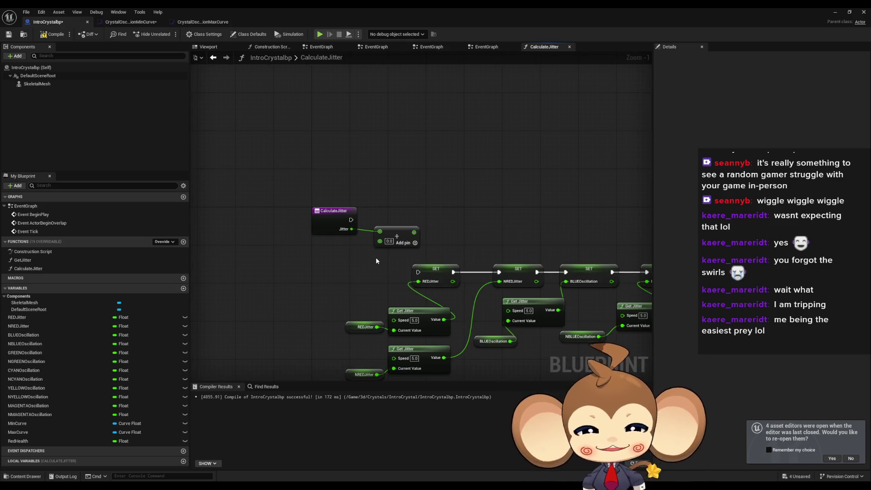
scroll(374, 272, "up", 1)
Add an output on the CalculateJitter entry to create a Return Node, then view the forum thread
mouse_move(374, 273)
left_mouse_down()
mouse_move(372, 286)
mouse_move(434, 258)
mouse_move(450, 262)
left_mouse_up()
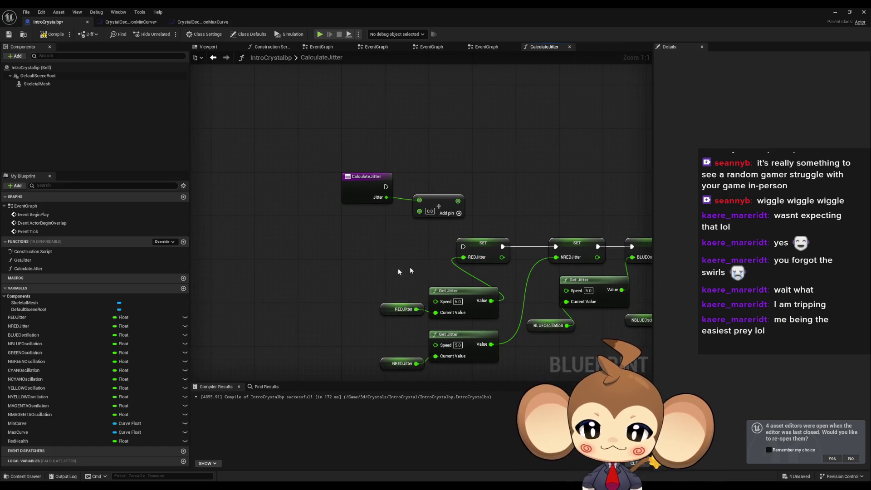
left_click(345, 186)
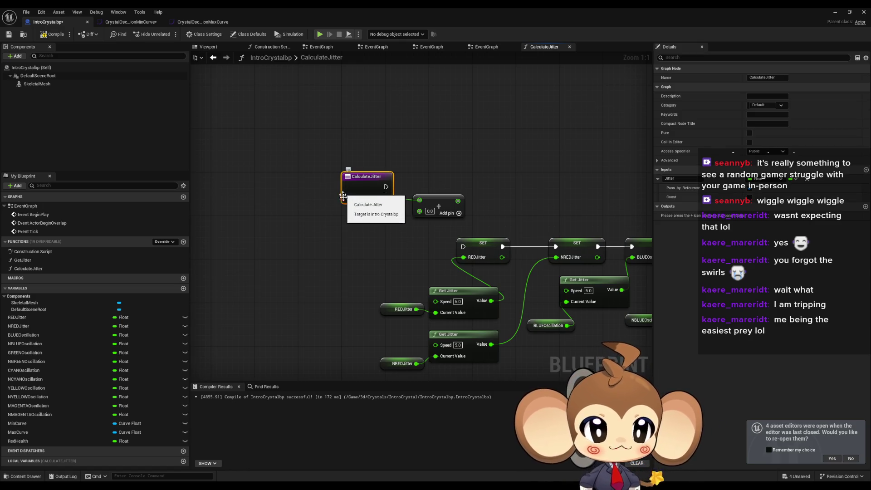
left_click(865, 207)
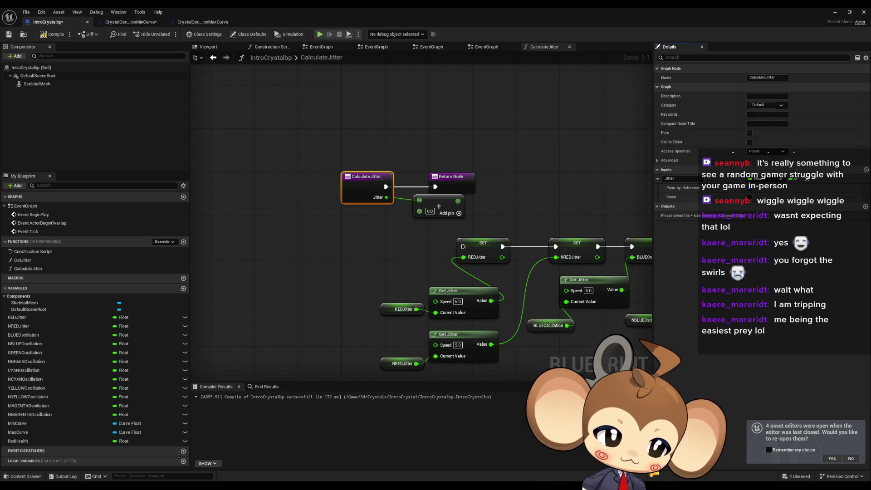
mouse_move(870, 190)
left_mouse_down()
mouse_move(427, 188)
mouse_move(406, 172)
left_mouse_up()
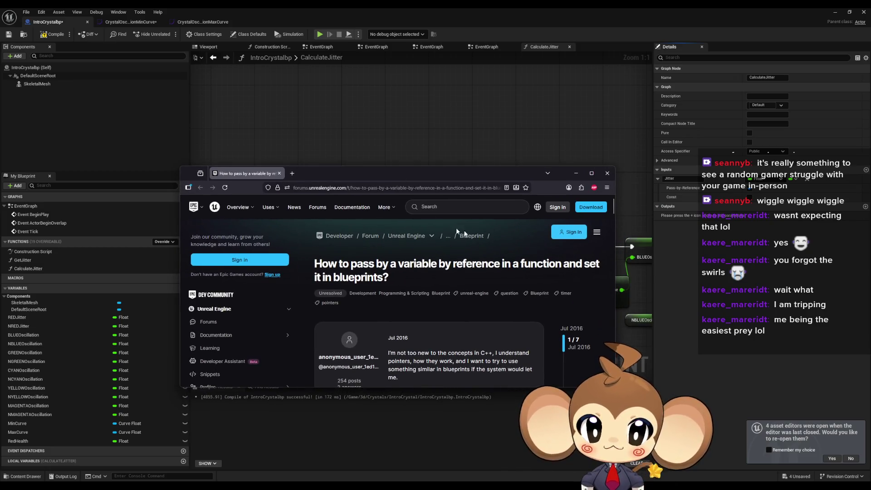
scroll(525, 281, "down", 2)
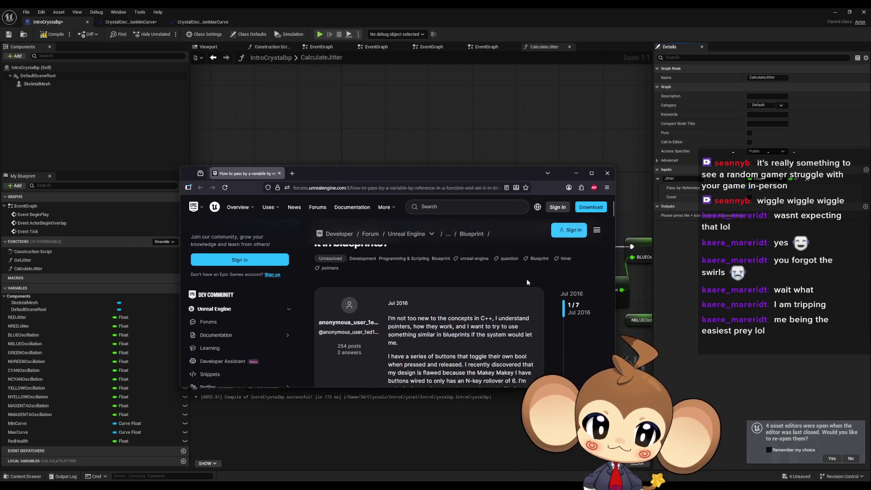
scroll(526, 278, "down", 5)
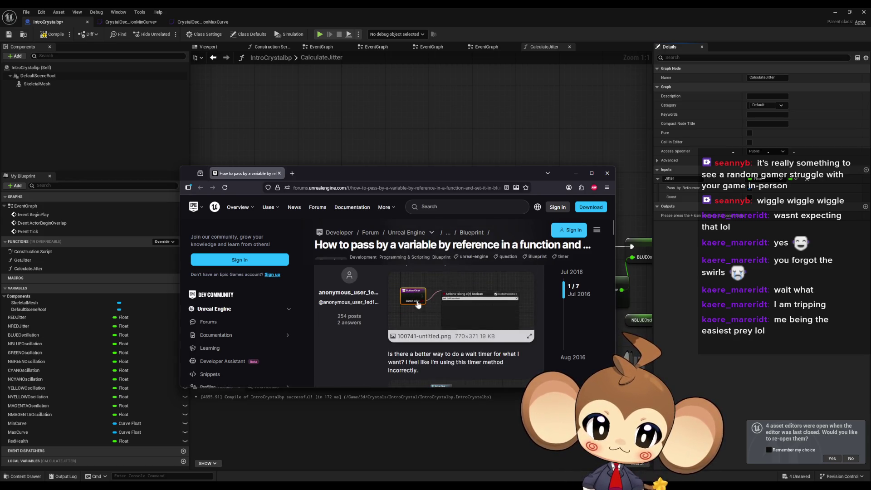
scroll(501, 300, "down", 2)
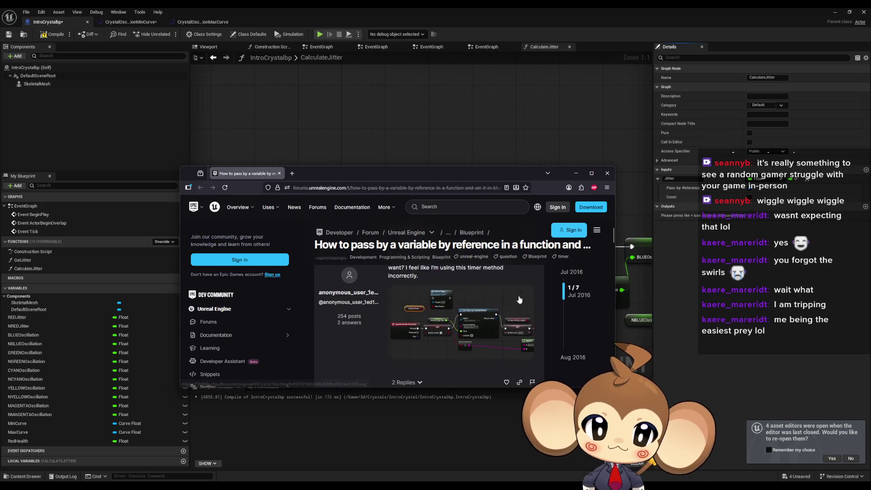
double_click(439, 173)
right_click(470, 248)
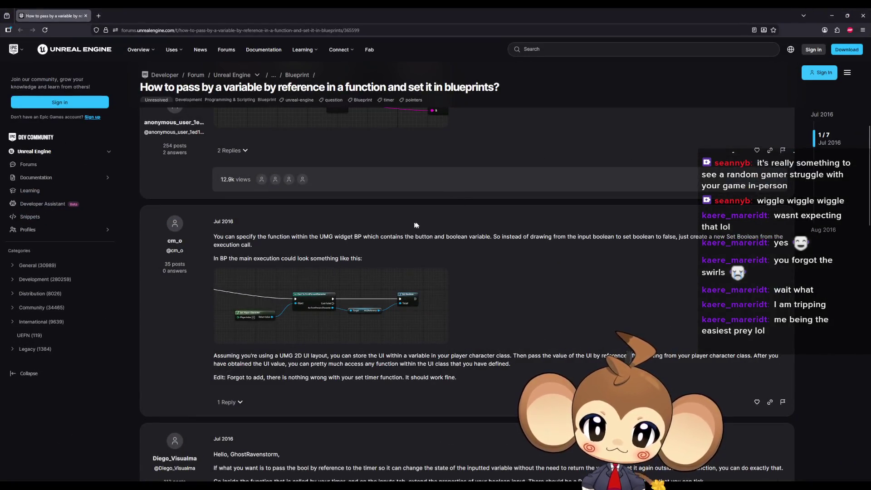
key("Escape")
scroll(541, 214, "up", 3)
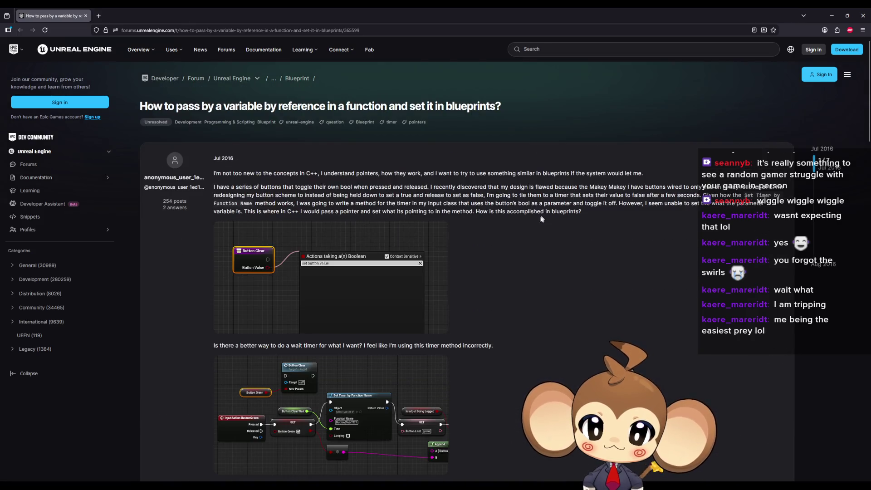
scroll(538, 218, "down", 4)
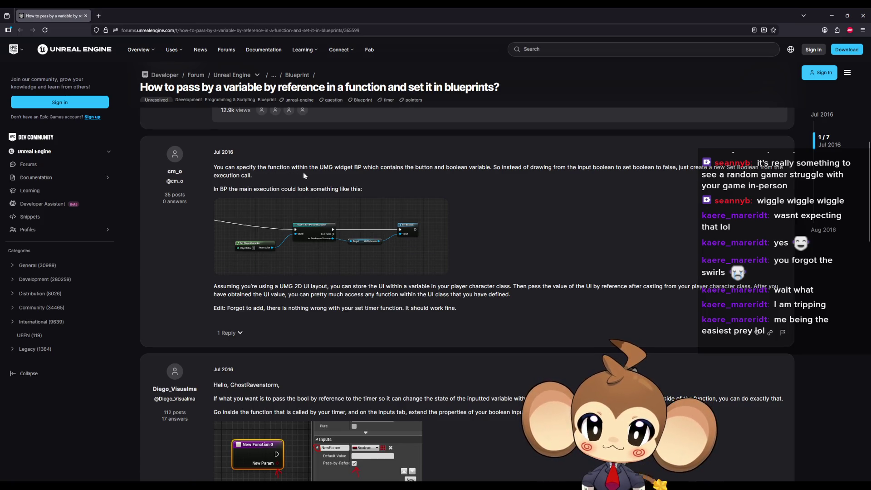
scroll(312, 311, "down", 3)
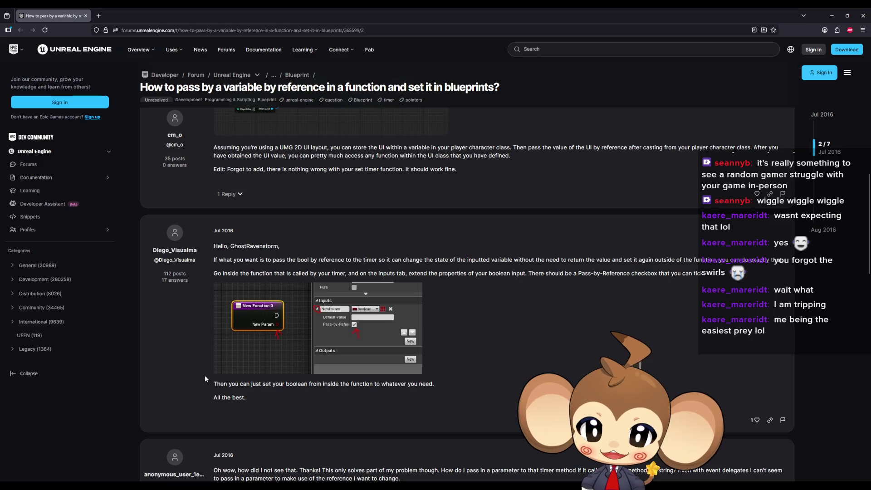
left_click_drag(205, 375, 273, 405)
scroll(239, 399, "down", 4)
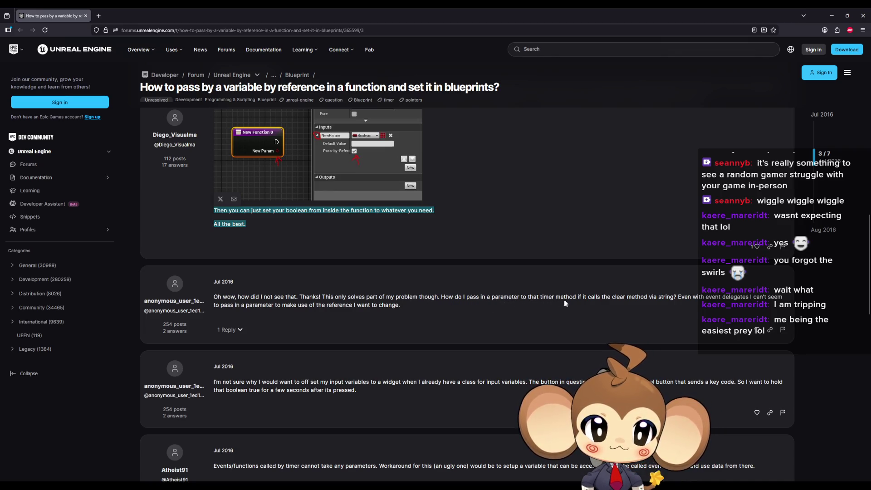
scroll(262, 357, "down", 1)
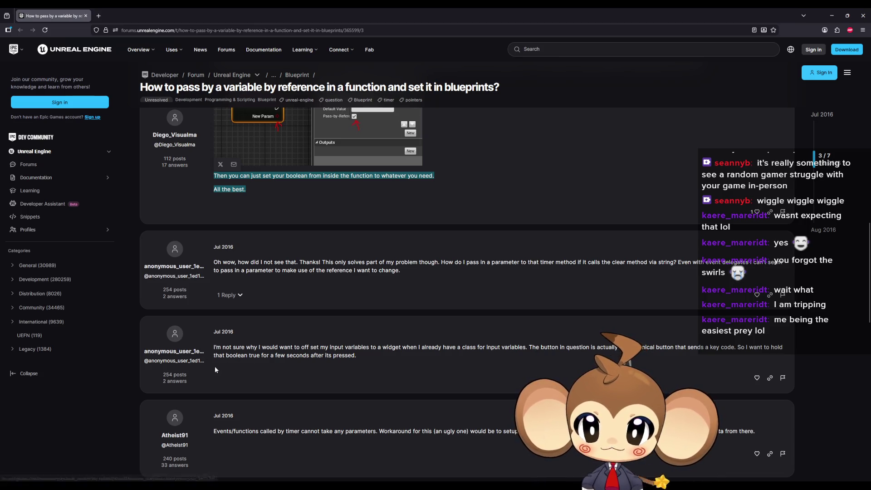
scroll(216, 366, "down", 2)
scroll(219, 363, "down", 1)
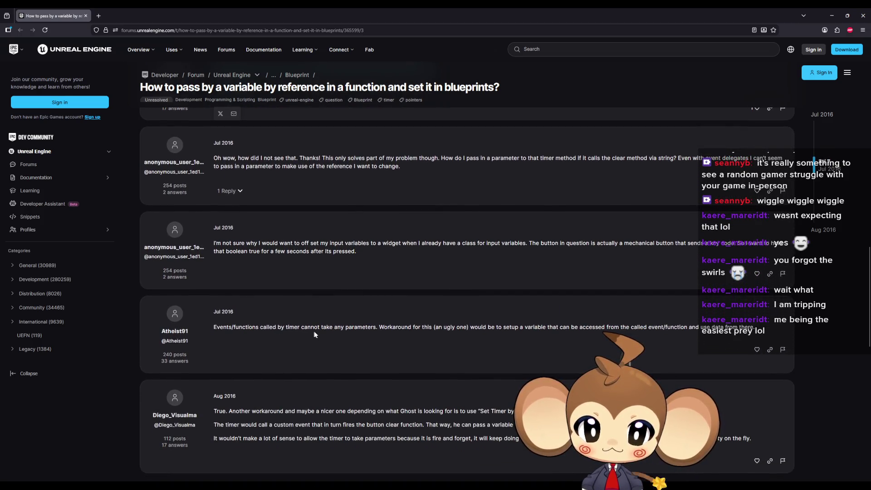
scroll(365, 335, "down", 3)
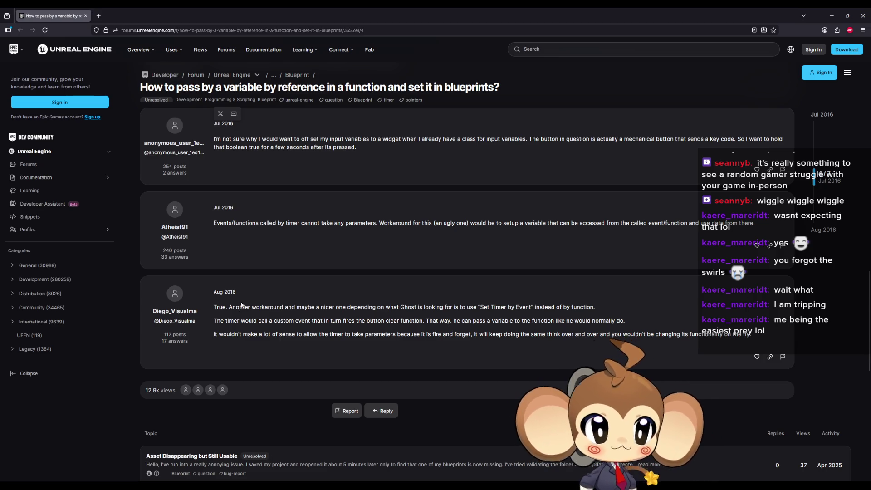
double_click(192, 10)
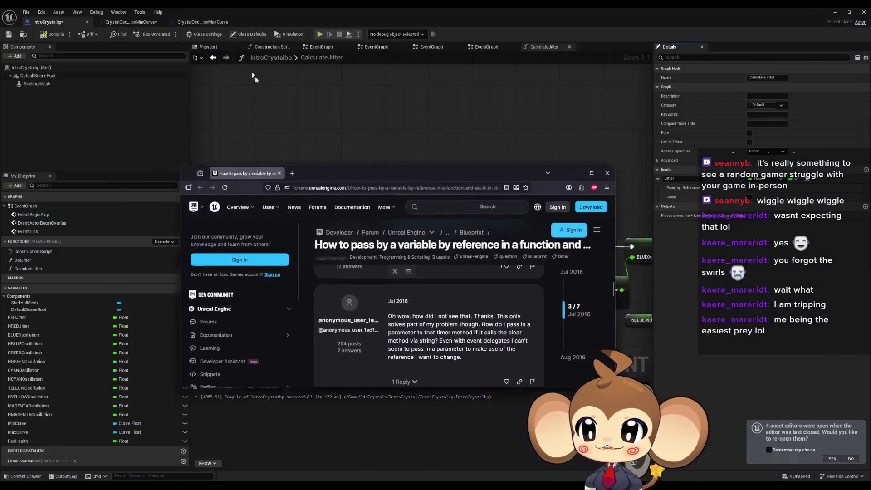
key("super+Down")
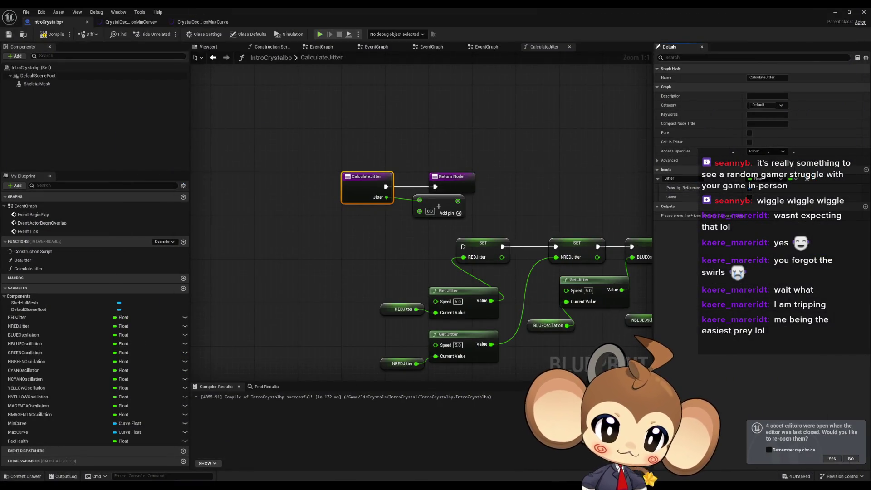
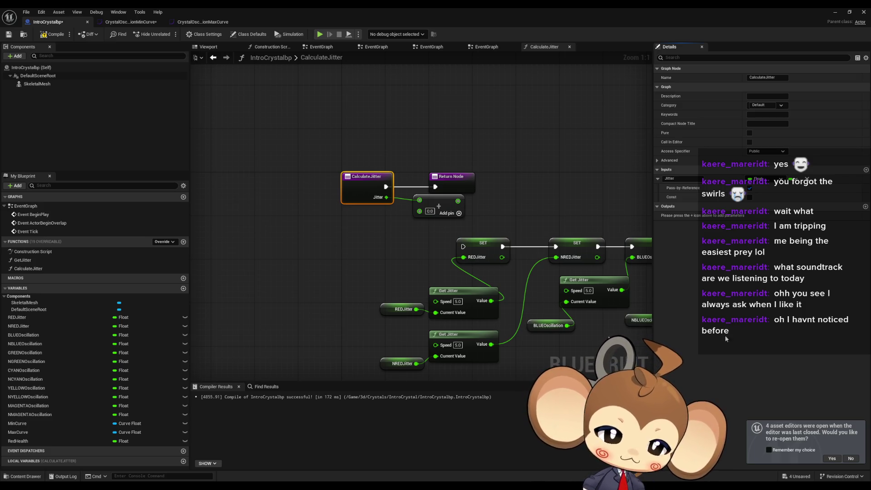
Add a Set Float (by ref) node from the Jitter input and delete the unused Add node
mouse_move(386, 197)
left_mouse_down()
mouse_move(365, 229)
mouse_move(349, 233)
left_mouse_up()
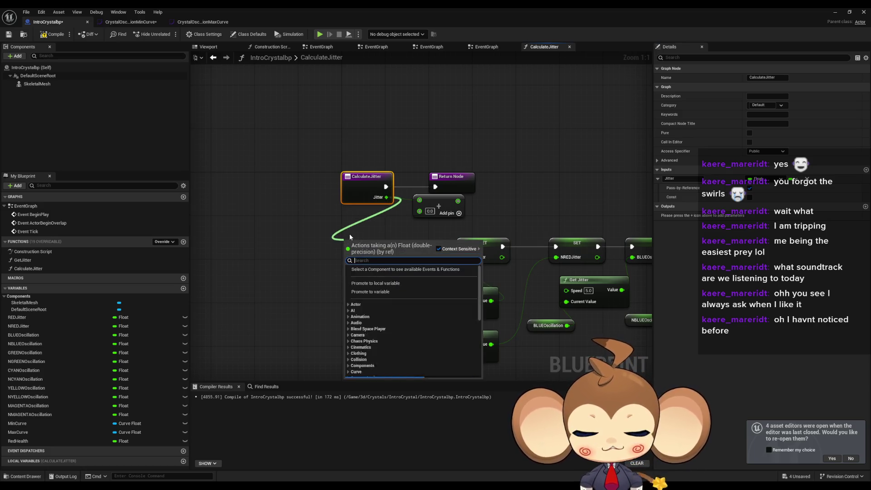
type("set")
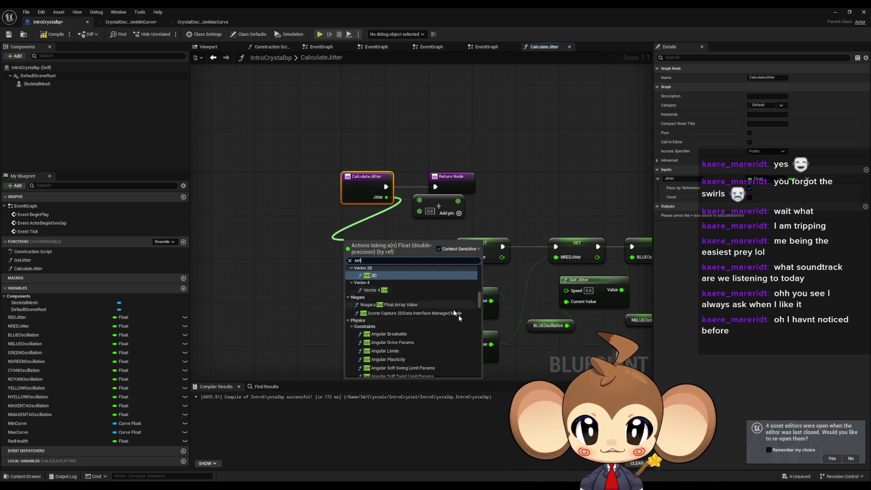
scroll(471, 364, "down", 10)
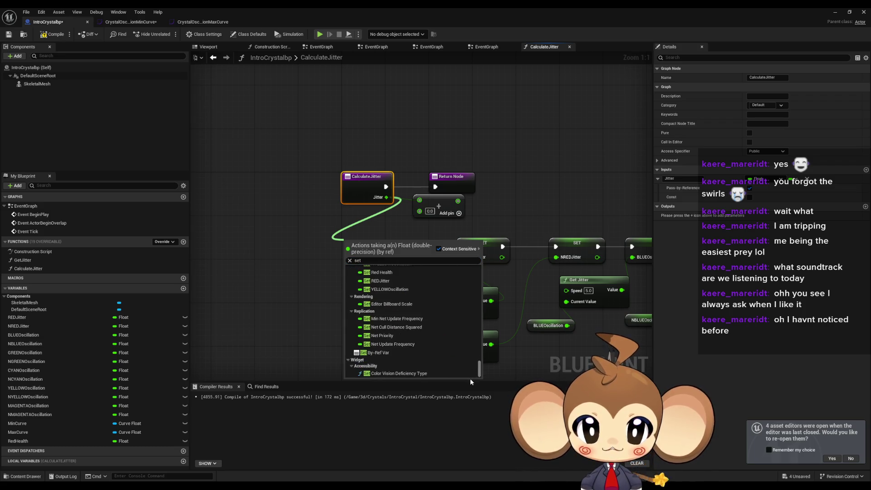
left_click(388, 353)
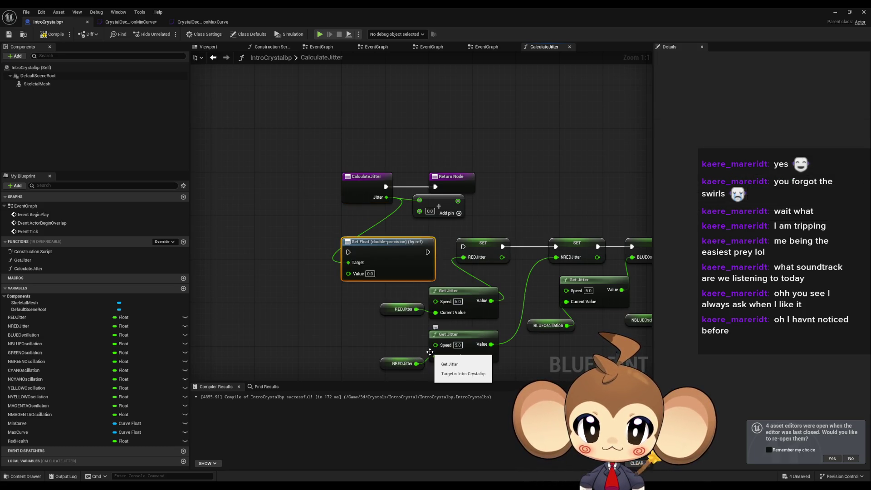
mouse_move(456, 167)
left_mouse_down()
mouse_move(438, 195)
mouse_move(575, 143)
left_mouse_up()
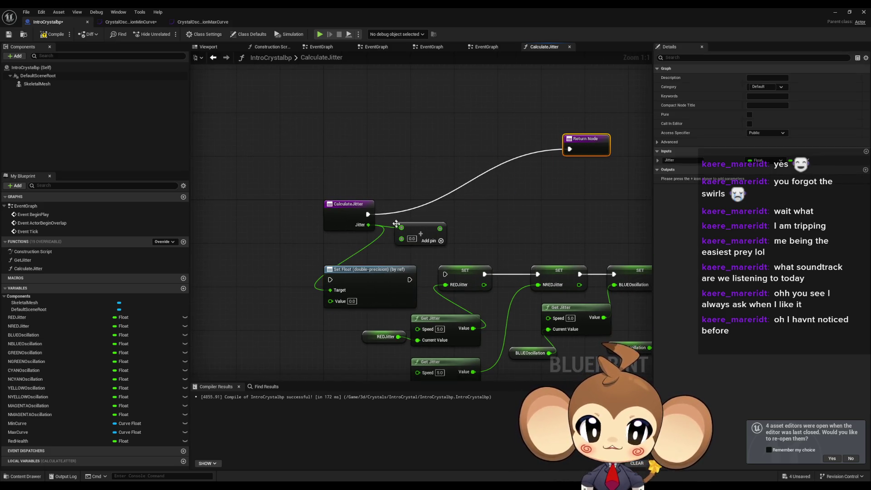
left_click(422, 228)
key("Delete")
mouse_move(400, 269)
left_mouse_down()
mouse_move(492, 198)
mouse_move(504, 204)
left_mouse_up()
left_click_drag(406, 301, 421, 260)
Paste a Get Jitter node between Jitter and Set Float, wire execution, then open the EventGraph
left_click(444, 286)
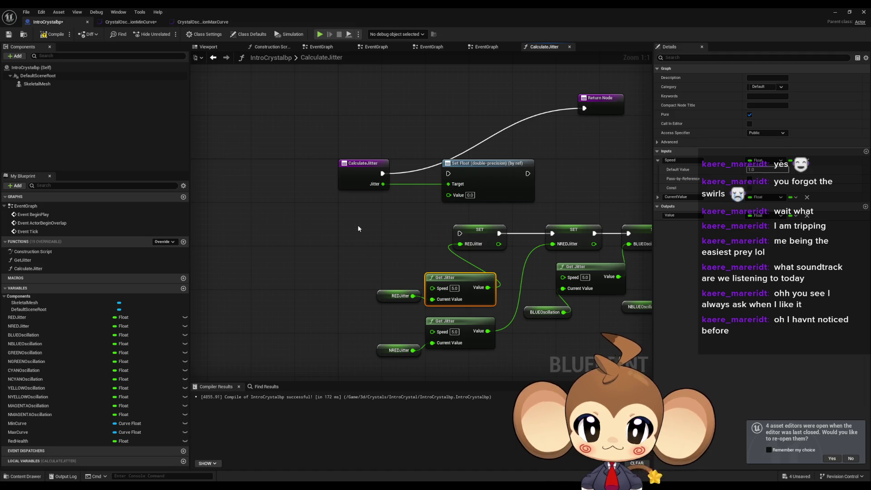
key("ctrl+v")
mouse_move(382, 183)
left_mouse_down()
mouse_move(343, 241)
mouse_move(362, 251)
left_mouse_up()
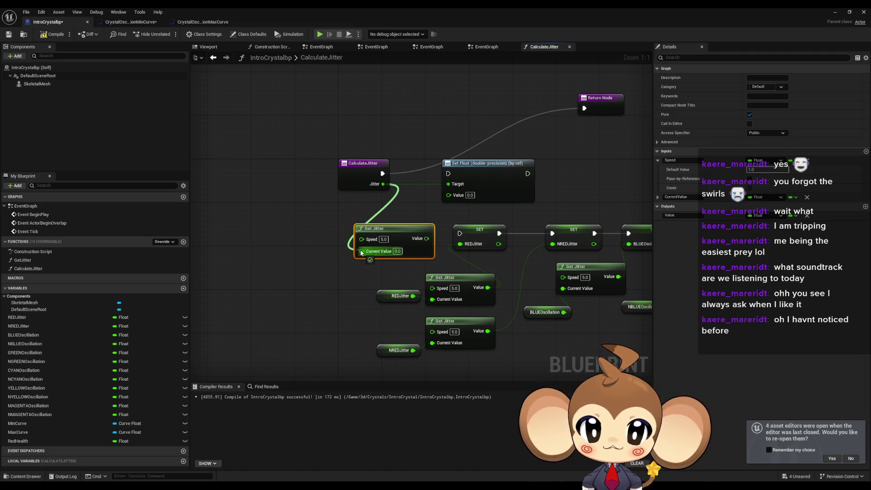
left_click_drag(416, 238, 448, 194)
left_click_drag(383, 173, 448, 173)
left_click(452, 164)
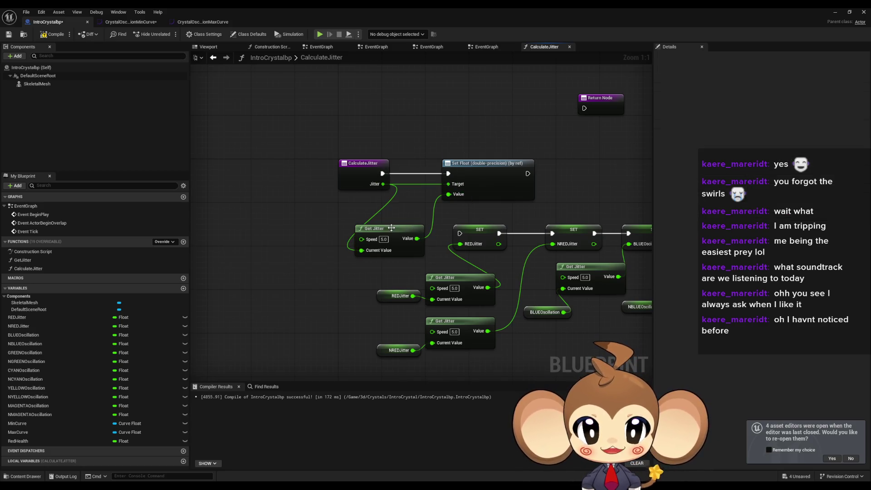
left_click_drag(392, 228, 403, 213)
left_click(469, 117)
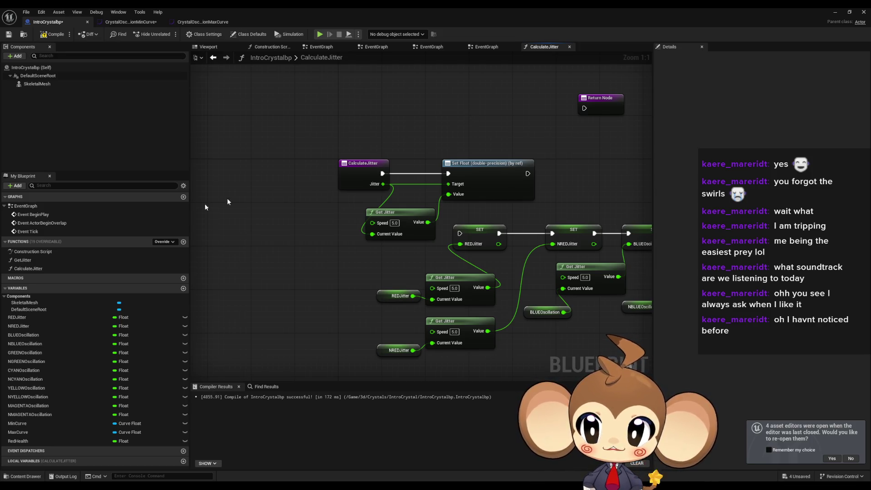
double_click(25, 206)
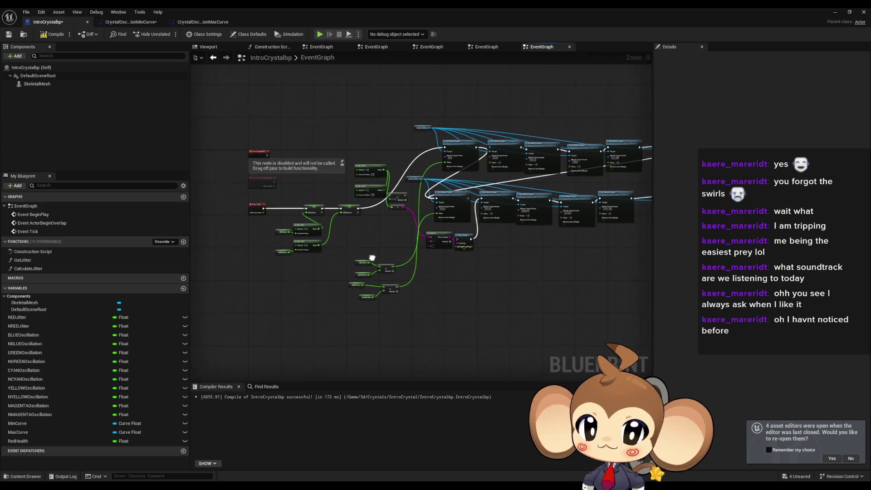
Rename the CalculateJitter function to CalculateJitterRefrence
left_click_drag(370, 258, 419, 230)
double_click(24, 260)
double_click(33, 269)
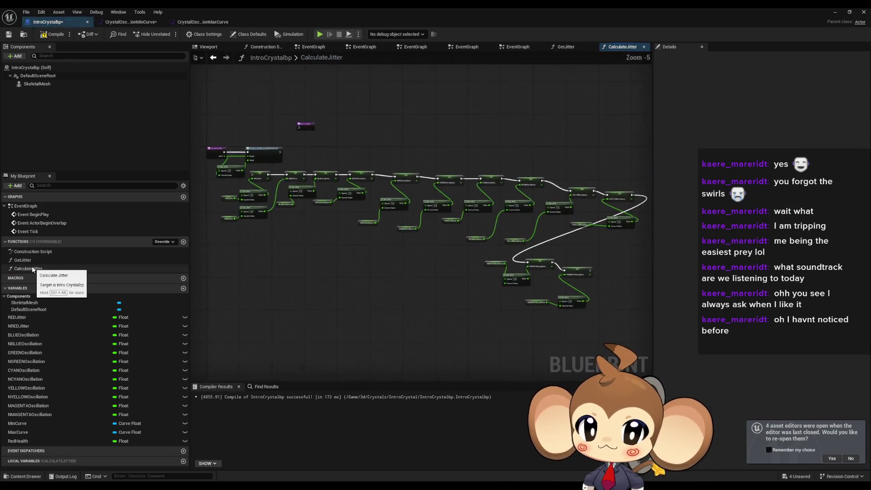
left_click_drag(252, 217, 325, 240)
scroll(325, 179, "up", 4)
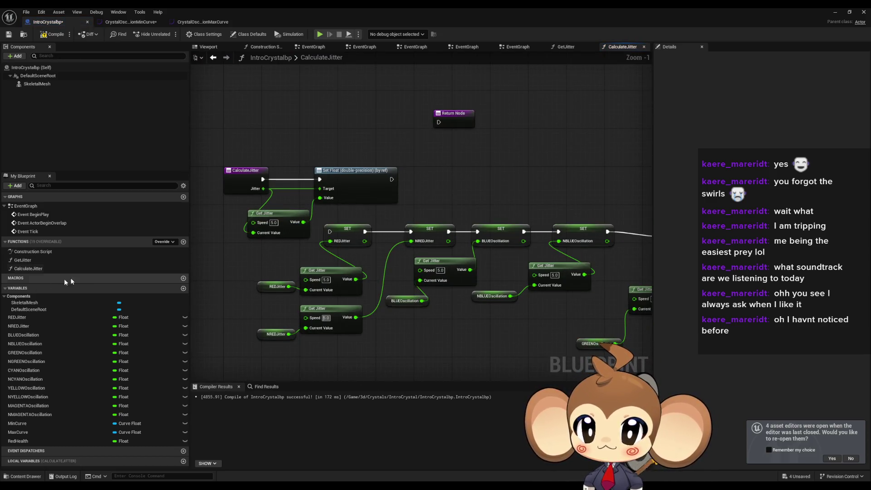
left_click(43, 270)
key("F2")
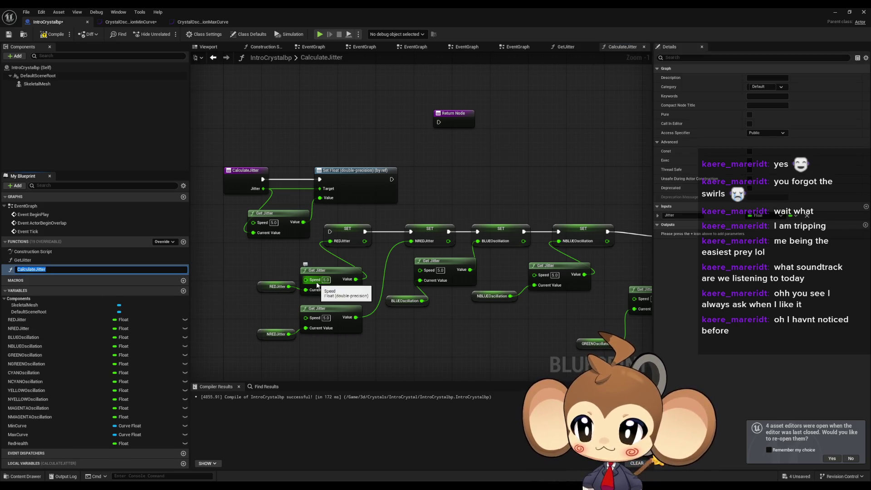
type("Refrence")
key("Return")
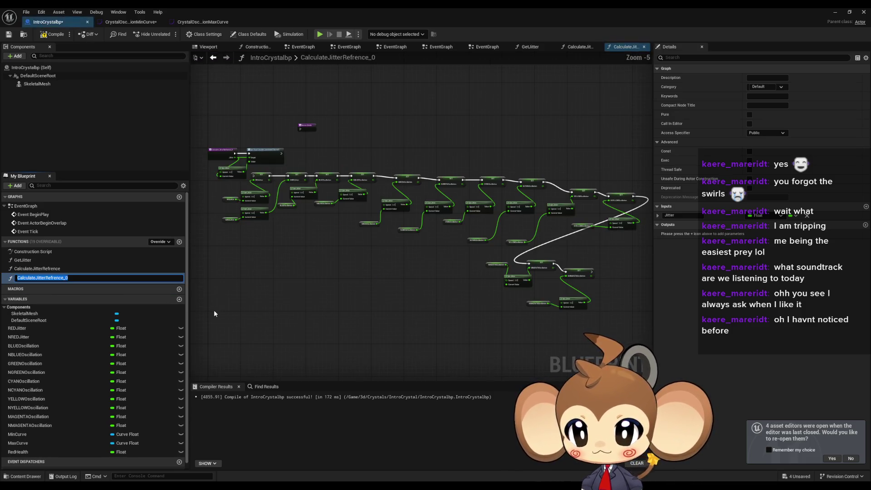
Name the duplicate CalculateJitter, delete its nodes and Jitter input, then reopen CalculateJitterRefrence
key("BackSpace")
key("BackSpace")
key("BackSpace")
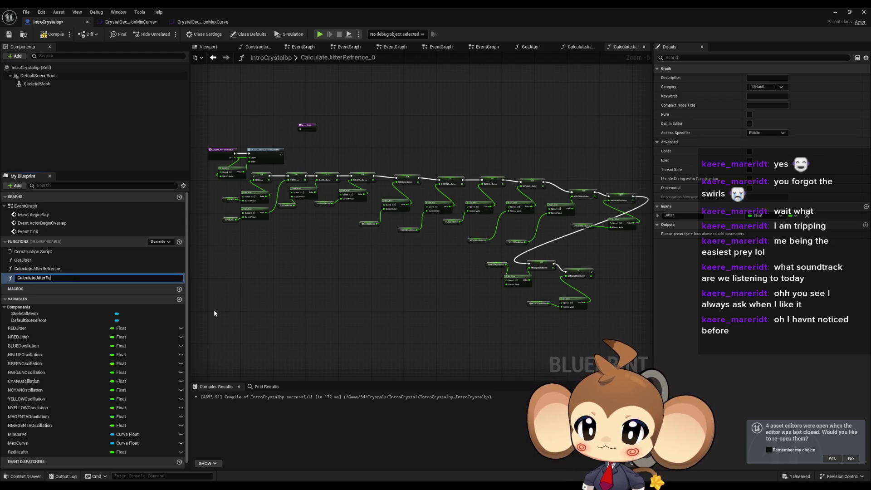
key("Return")
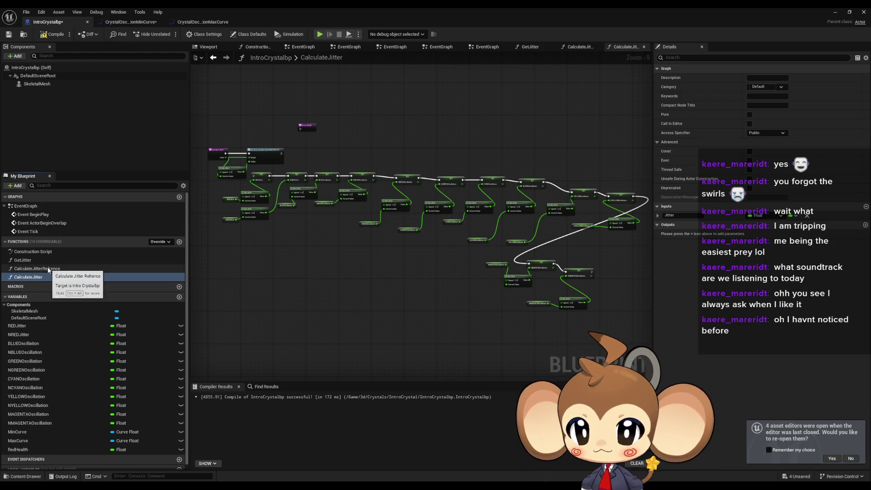
left_click_drag(259, 151, 305, 151)
scroll(295, 145, "down", 2)
left_click_drag(363, 183, 564, 287)
scroll(281, 153, "up", 4)
key("Delete")
left_click(270, 152)
left_click(807, 179)
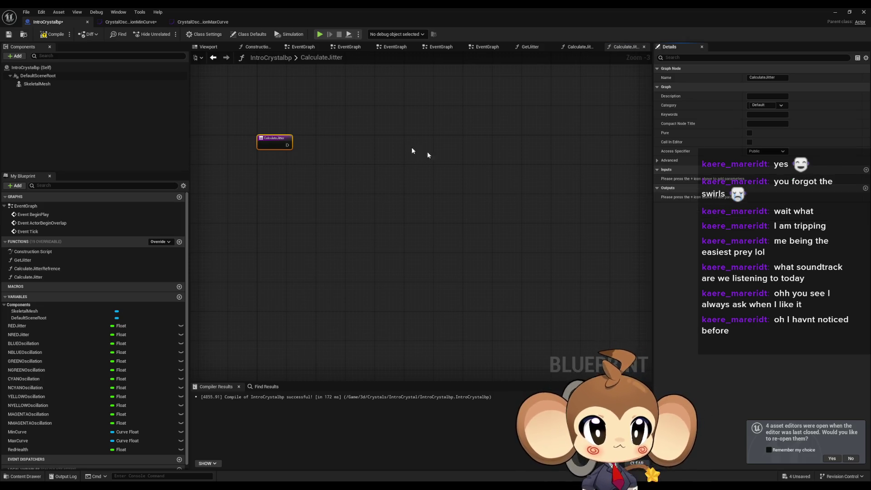
scroll(451, 163, "up", 4)
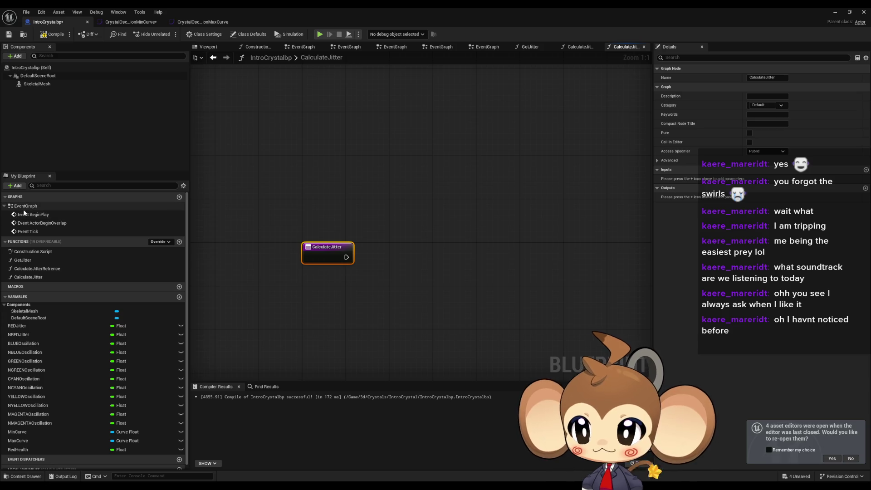
double_click(43, 268)
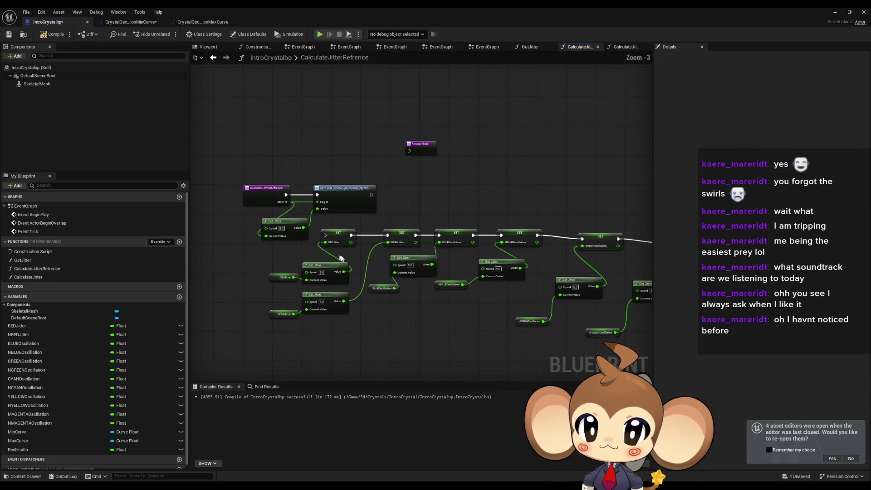
In CalculateJitterRefrence, delete the SET and Get Jitter chain and add an Add node from Jitter
left_click_drag(223, 240, 435, 335)
scroll(442, 322, "down", 4)
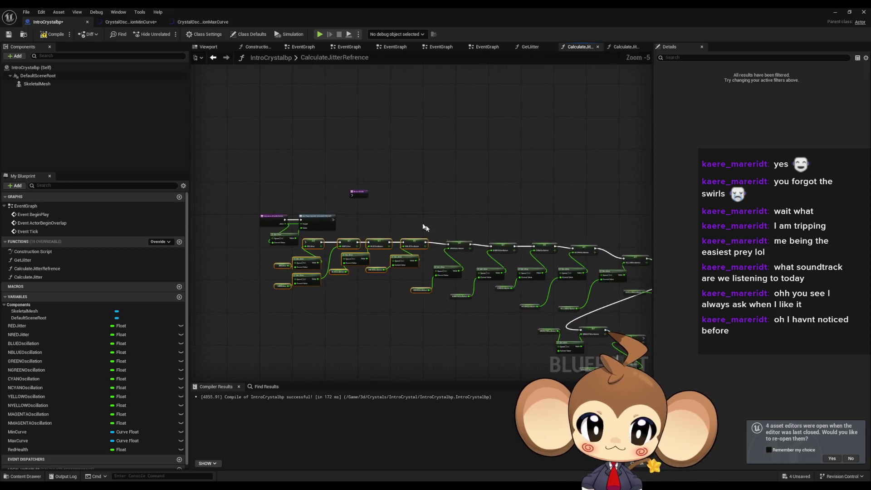
scroll(408, 256, "up", 4)
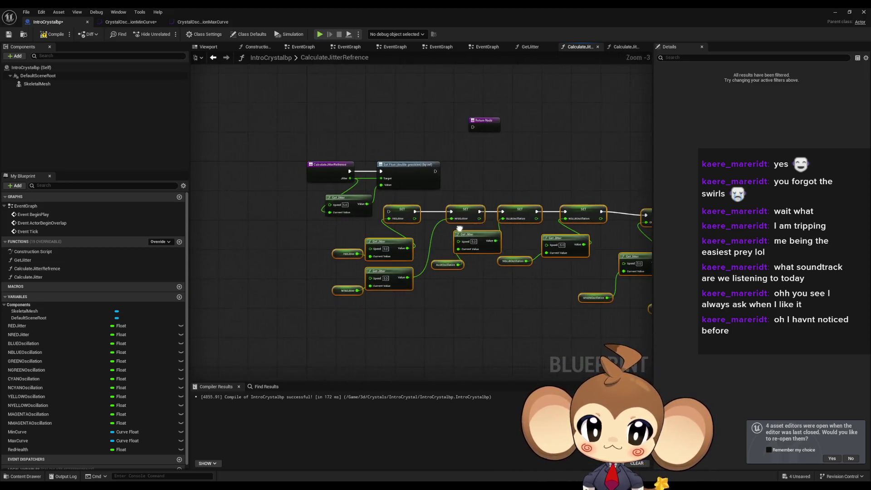
key("Delete")
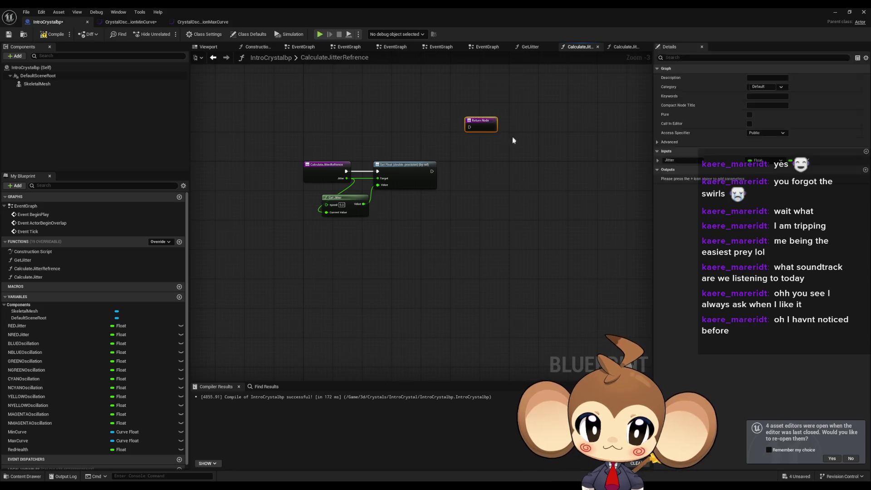
scroll(443, 160, "up", 3)
left_click_drag(443, 159, 464, 154)
left_click(349, 149)
mouse_move(337, 174)
left_mouse_down()
mouse_move(339, 205)
mouse_move(318, 247)
mouse_move(339, 270)
mouse_move(326, 273)
mouse_move(434, 213)
left_mouse_up()
type("+")
key("Return")
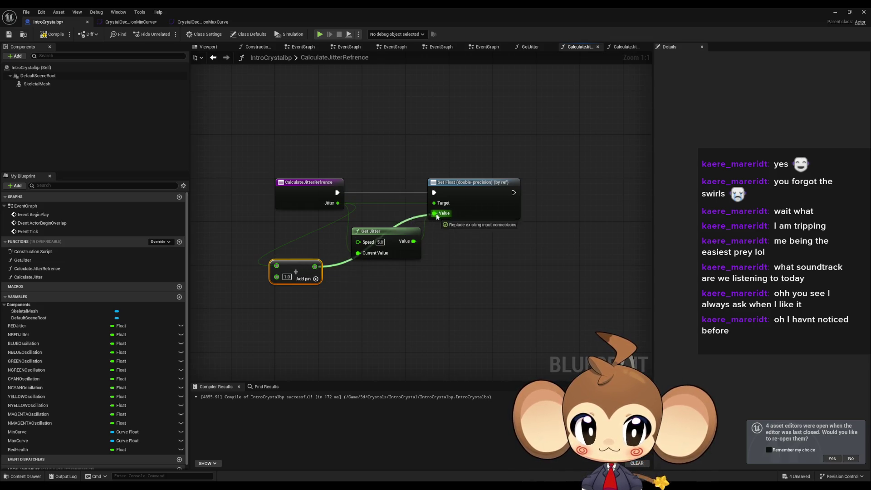
Make CalculateJitter call CalculateJitterRefrence with a REDJitter getter as input, then open the EventGraph
double_click(39, 277)
mouse_move(37, 268)
left_mouse_down()
mouse_move(347, 277)
mouse_move(369, 251)
mouse_move(416, 250)
left_mouse_up()
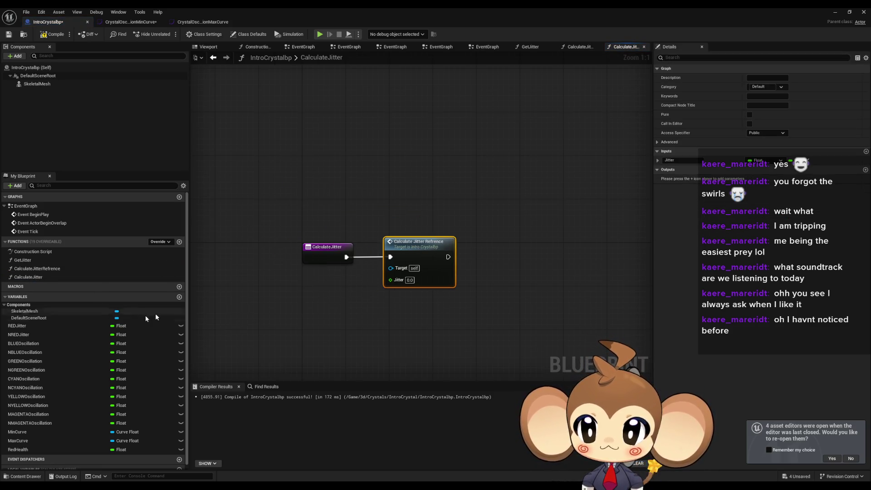
left_click_drag(18, 325, 328, 293)
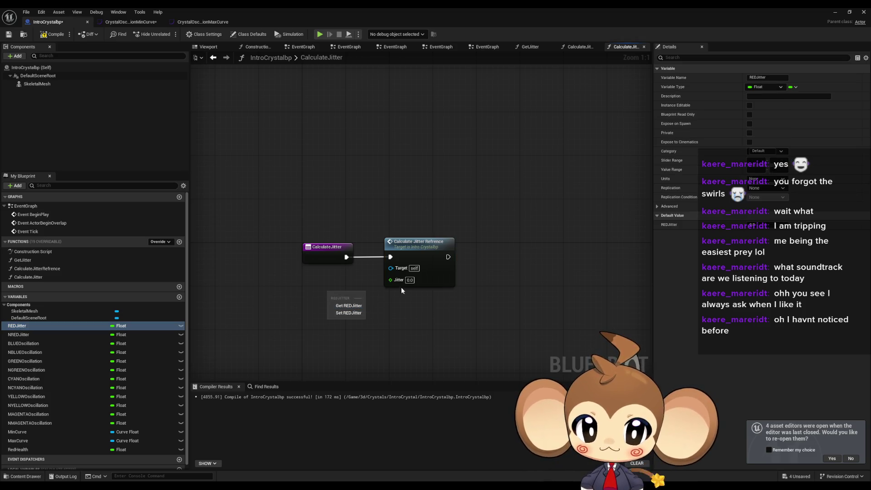
left_click(346, 307)
left_click(394, 329)
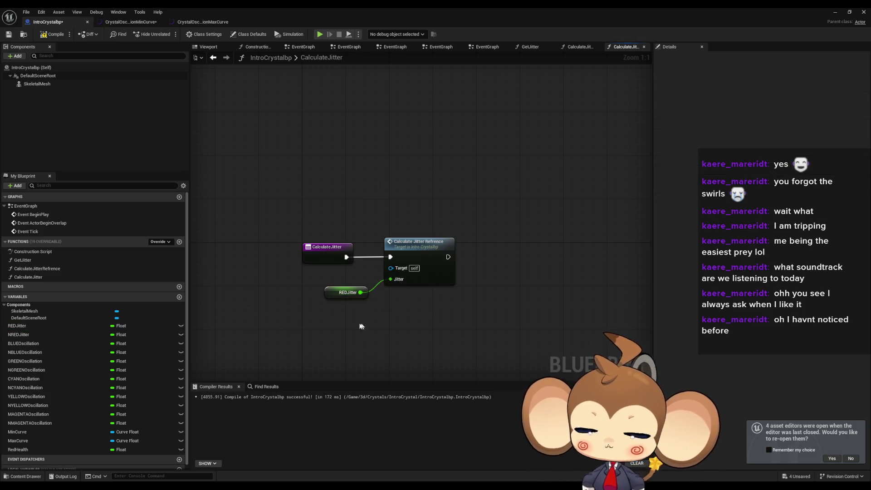
double_click(29, 212)
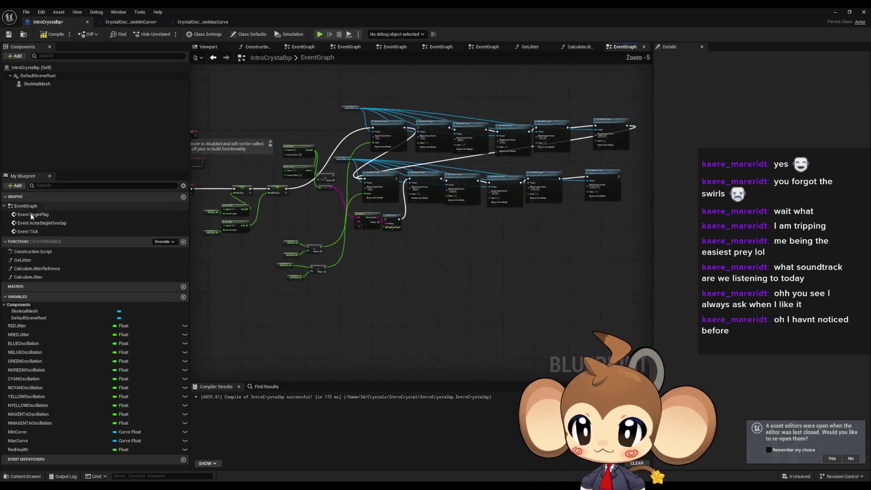
Call Calculate Jitter from Event Tick and follow it with a Print String of REDJitter
scroll(290, 277, "up", 4)
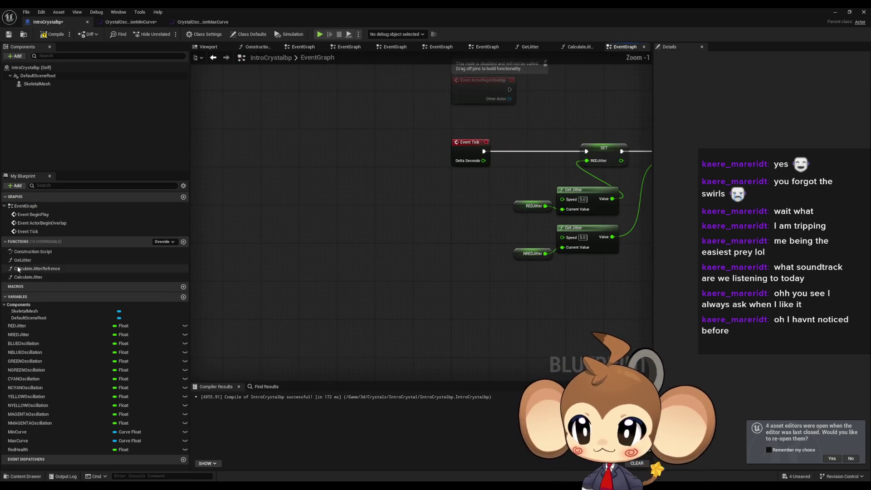
mouse_move(51, 275)
left_mouse_down()
mouse_move(419, 269)
mouse_move(472, 213)
mouse_move(501, 152)
mouse_move(483, 151)
left_mouse_up()
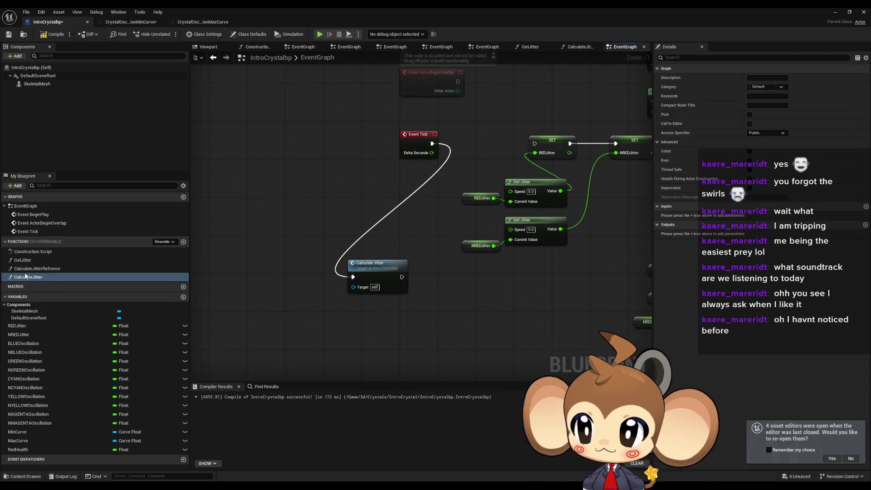
mouse_move(18, 325)
left_mouse_down()
mouse_move(301, 355)
mouse_move(368, 347)
left_mouse_up()
left_click(368, 351)
left_click_drag(402, 276, 433, 282)
type("ü")
key("BackSpace")
type("print")
key("Return")
left_click_drag(445, 309, 384, 340)
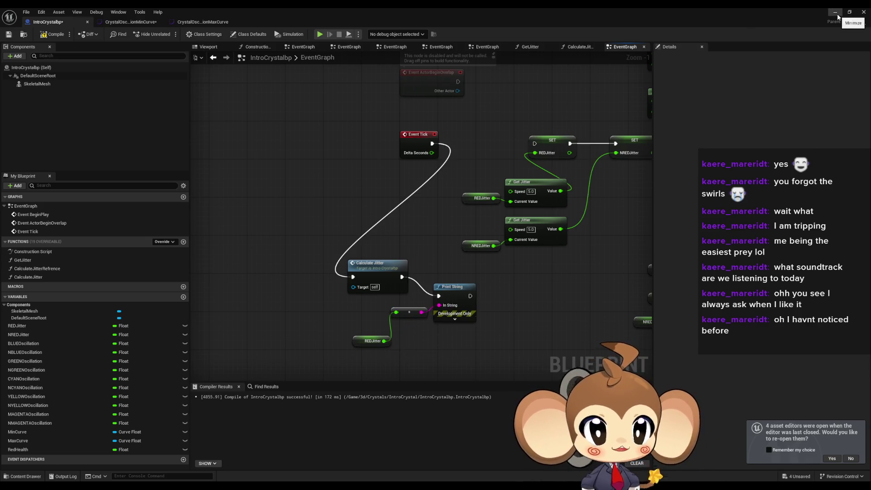
Run a Play test, then delete the temporary Print String nodes and reopen CalculateJitter
left_click(863, 12)
left_click(170, 34)
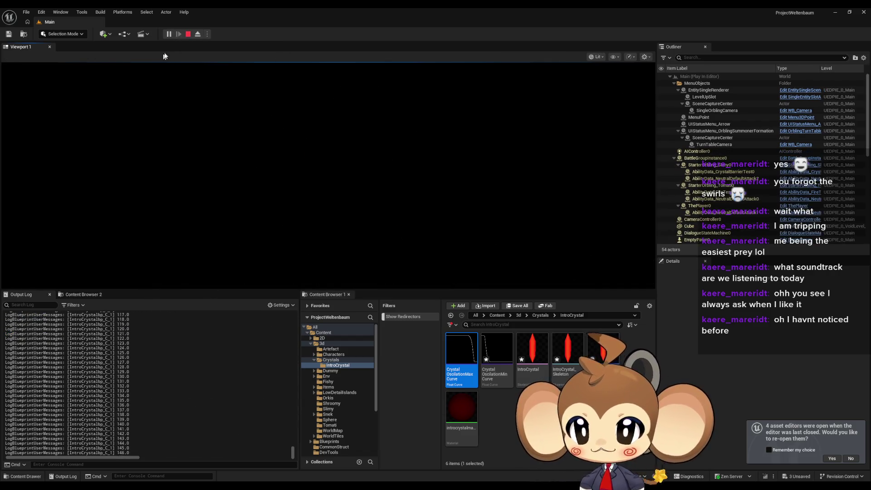
left_click(189, 35)
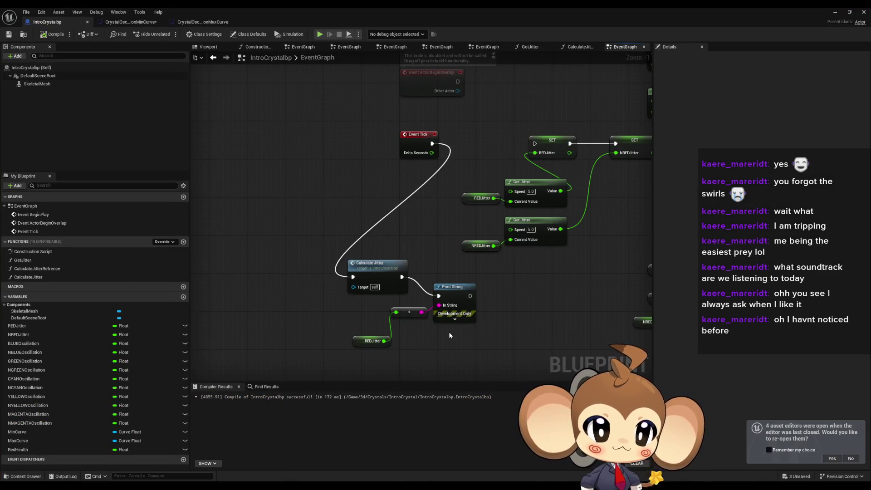
left_click_drag(347, 305, 499, 376)
key("Delete")
right_click(388, 233)
scroll(376, 272, "down", 4)
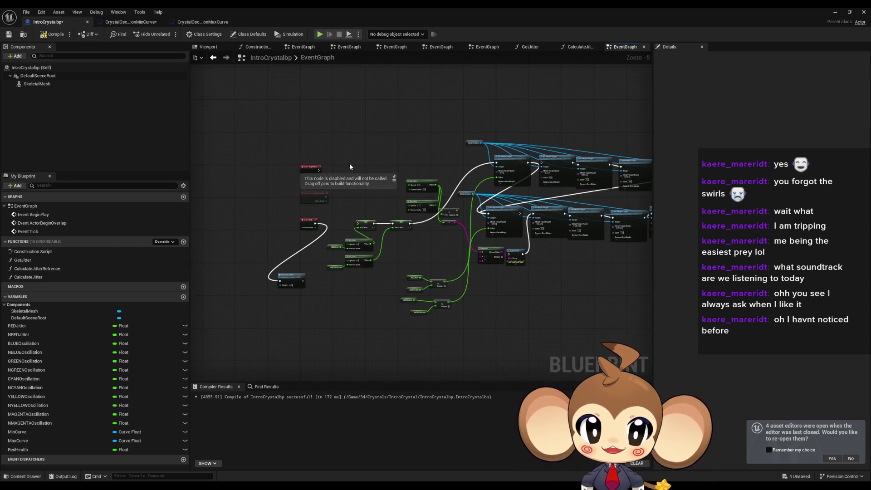
double_click(287, 286)
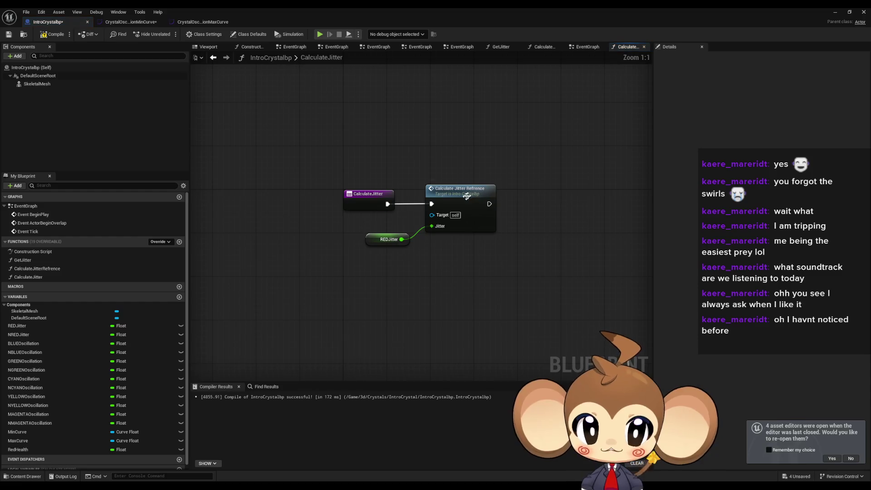
Duplicate the Calculate Jitter Refrence call and feed the second copy an NREDJitter getter
left_click(397, 205)
key("ctrl+c")
key("ctrl+v")
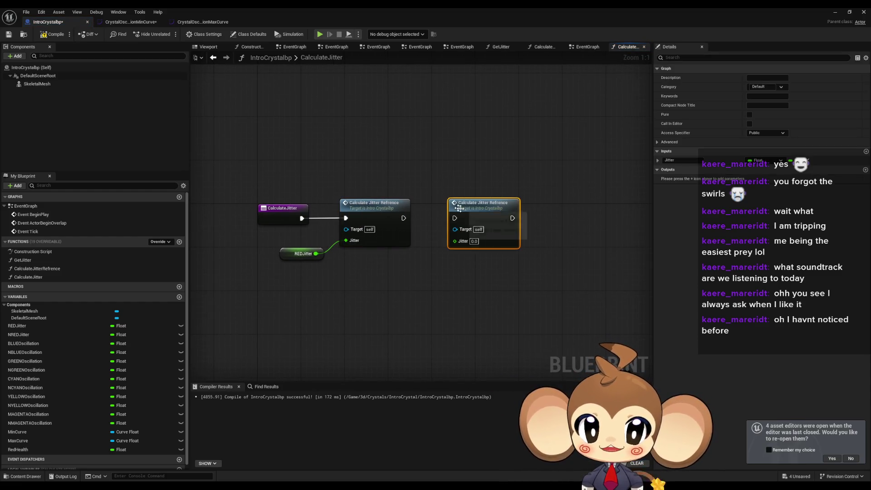
mouse_move(453, 212)
left_mouse_down()
mouse_move(435, 288)
mouse_move(412, 302)
left_mouse_up()
mouse_move(18, 335)
left_mouse_down()
mouse_move(309, 278)
mouse_move(388, 245)
left_mouse_up()
left_click(341, 286)
left_click_drag(326, 273, 323, 262)
left_click_drag(236, 256, 236, 262)
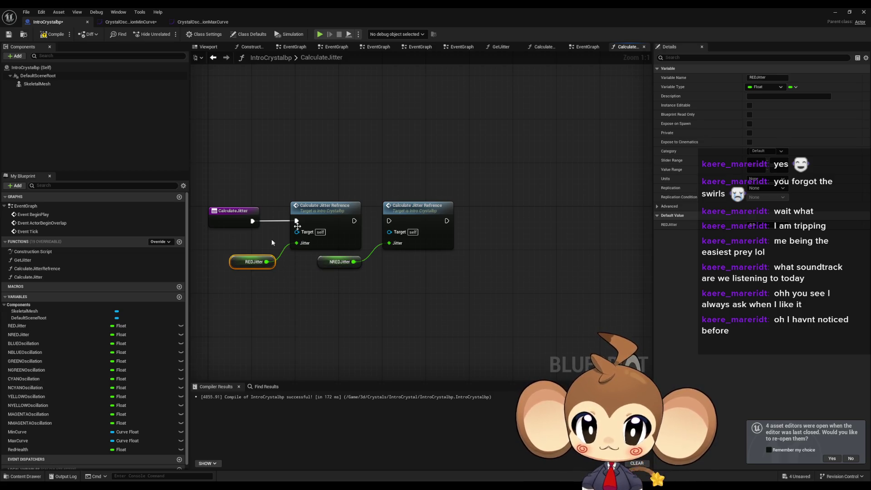
Extend the chain to four calls, feeding BLUEOscillation and NBLUEOscillation into the new ones
mouse_move(297, 183)
left_mouse_down()
mouse_move(486, 225)
mouse_move(508, 214)
mouse_move(447, 221)
left_mouse_up()
key("ctrl+c")
key("ctrl+v")
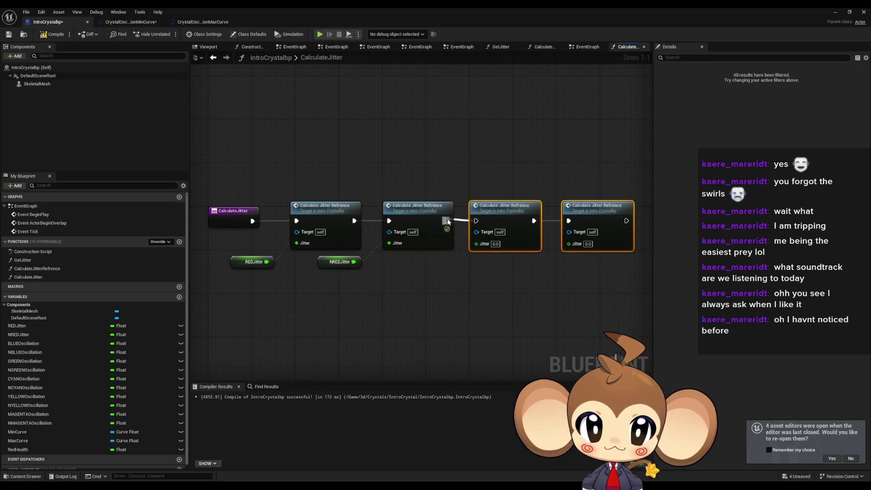
left_click(23, 344)
mouse_move(24, 343)
left_mouse_down()
mouse_move(408, 295)
mouse_move(410, 271)
mouse_move(467, 266)
mouse_move(476, 244)
left_mouse_up()
left_click(88, 352)
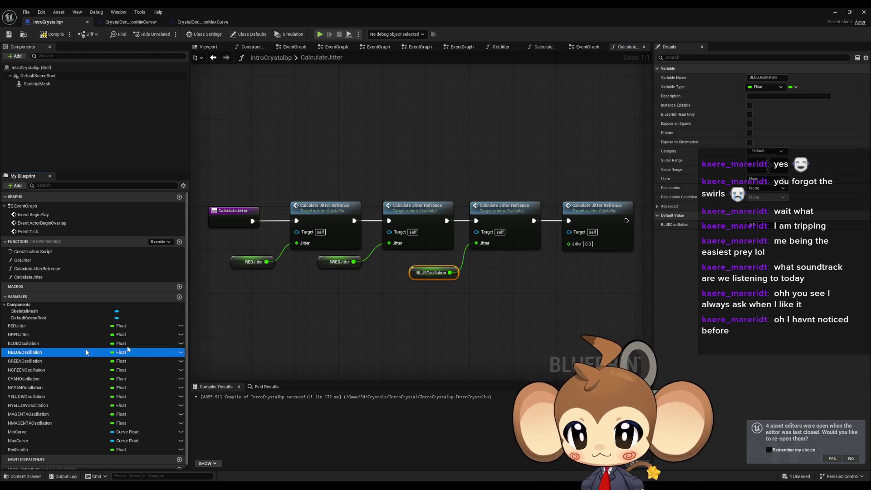
left_click_drag(507, 270, 568, 243)
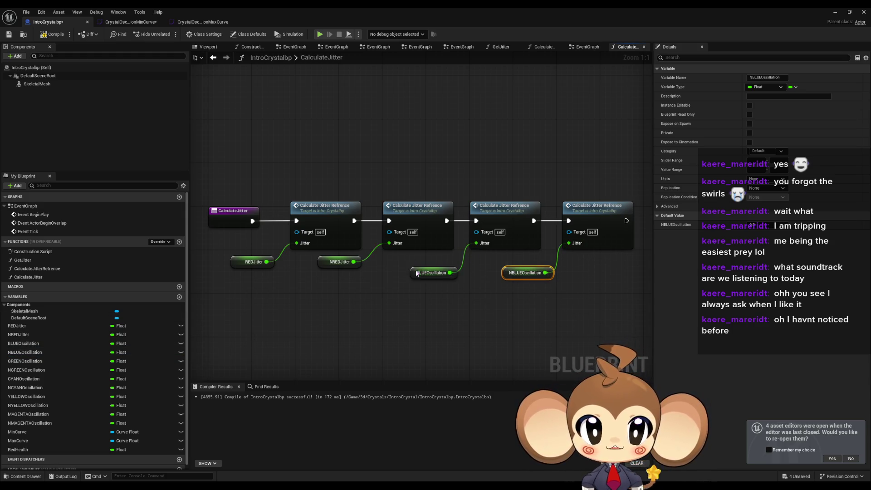
left_click_drag(419, 274, 413, 263)
scroll(522, 274, "down", 3)
Paste a second row of four calls beneath the first and chain it on
left_click_drag(274, 212, 524, 254)
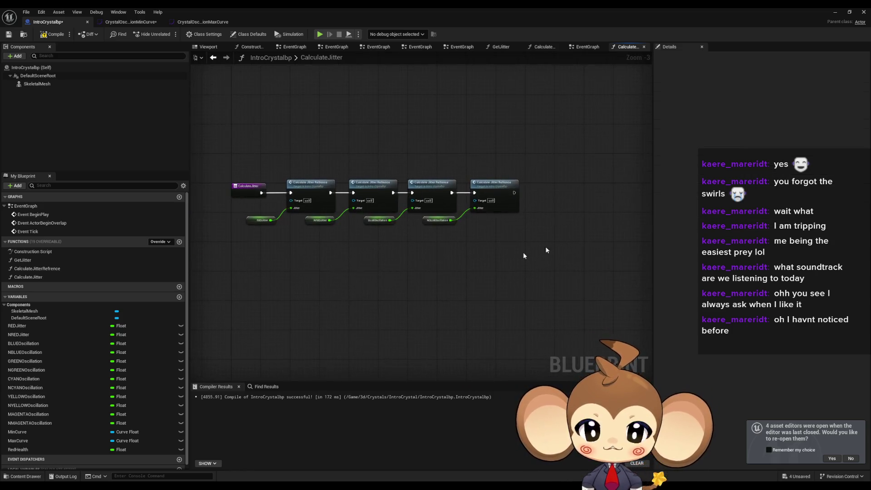
key("ctrl+v")
left_click_drag(284, 271, 314, 249)
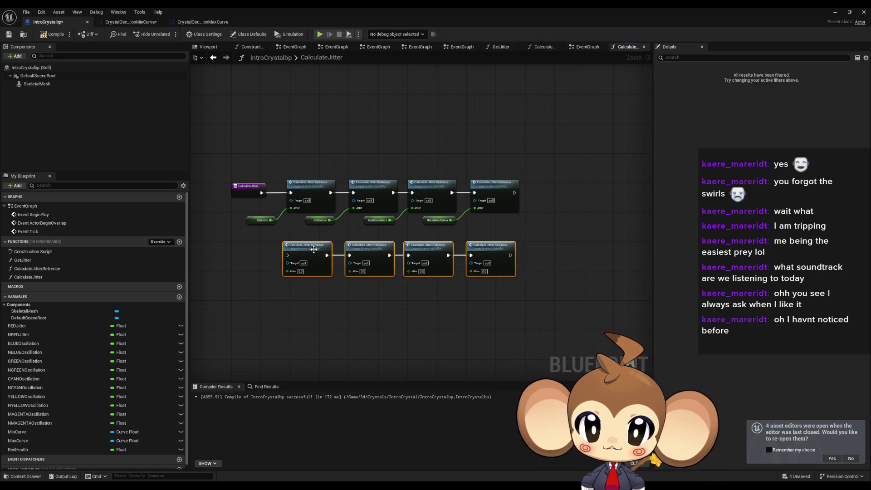
left_click_drag(513, 192, 290, 255)
scroll(284, 331, "up", 2)
Feed GREENOscillation, NGREENOscillation, CYANOscillation and NCYANOscillation into the second row's Jitter pins
left_click_drag(25, 361, 249, 304)
left_click(26, 369)
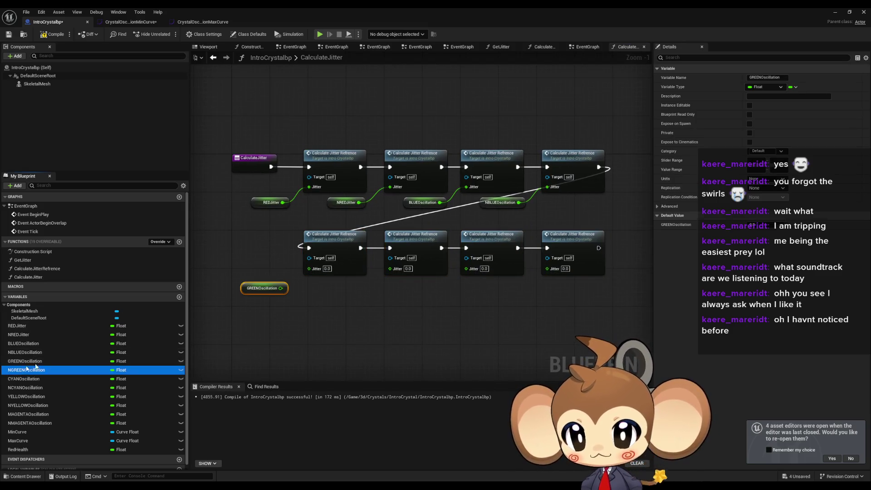
left_click_drag(329, 294, 351, 302)
mouse_move(23, 379)
left_mouse_down()
mouse_move(68, 379)
mouse_move(443, 303)
left_mouse_up()
left_click(64, 387)
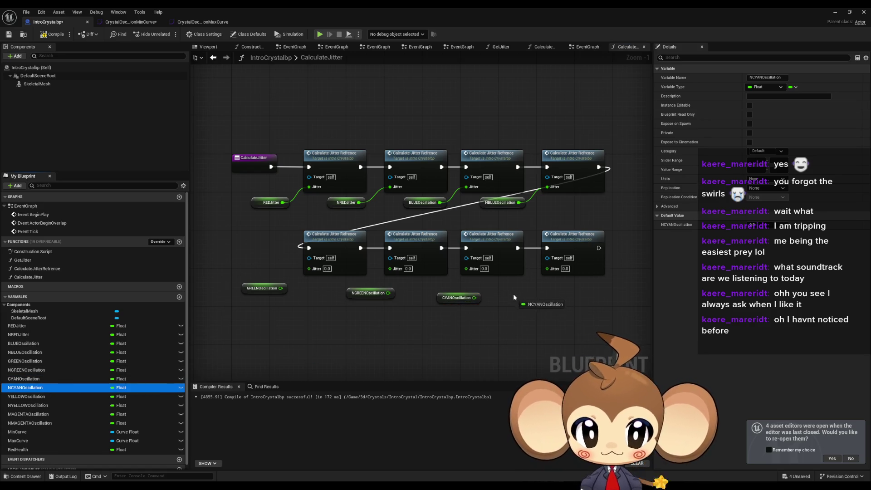
left_click_drag(514, 297, 513, 297)
mouse_move(281, 288)
left_mouse_down()
mouse_move(317, 275)
mouse_move(310, 268)
left_mouse_up()
left_click_drag(388, 293, 392, 269)
left_click_drag(474, 297, 466, 268)
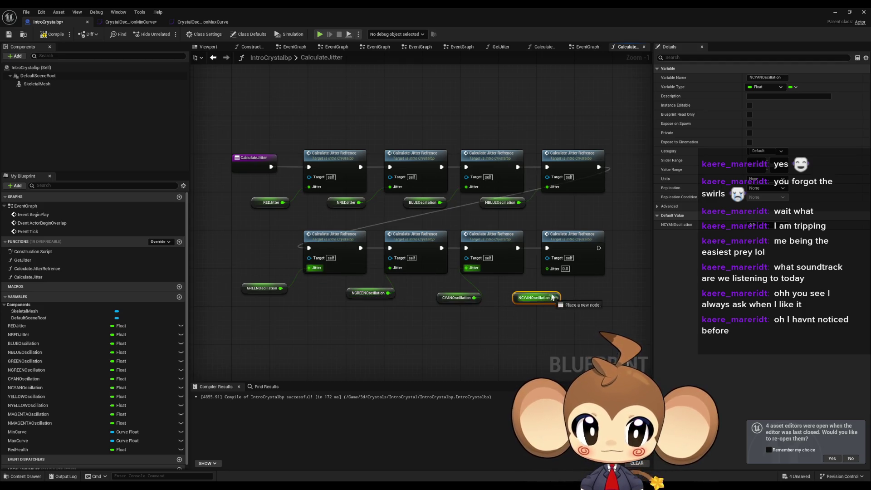
left_click_drag(548, 272, 547, 270)
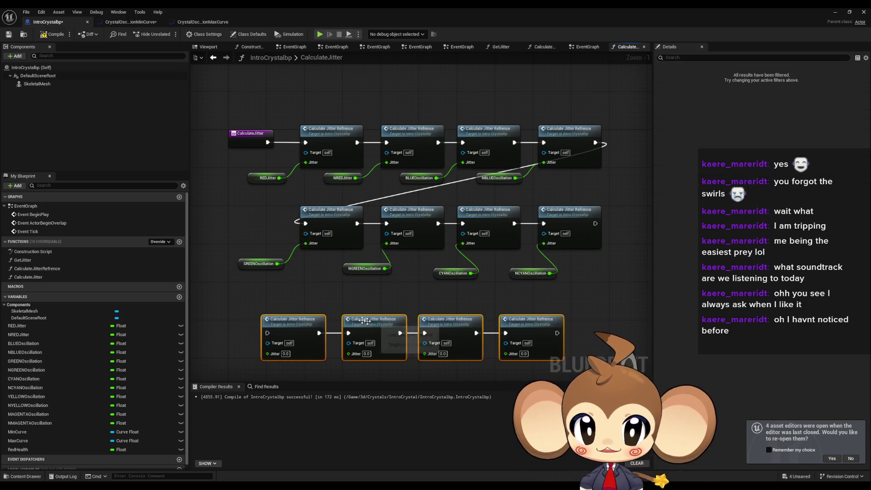
Add a third chained row fed by YELLOW, NYELLOW, MAGENTA and NMAGENTA oscillation getters
key("ctrl+v")
mouse_move(38, 397)
left_mouse_down()
mouse_move(202, 372)
mouse_move(245, 353)
left_mouse_up()
left_click_drag(30, 405, 363, 354)
left_click_drag(434, 352, 436, 353)
mouse_move(29, 423)
left_mouse_down()
mouse_move(181, 419)
mouse_move(544, 365)
mouse_move(539, 330)
left_mouse_up()
left_click(455, 327)
left_click_drag(454, 327, 493, 361)
mouse_move(379, 330)
left_mouse_down()
mouse_move(391, 341)
mouse_move(382, 354)
left_mouse_up()
left_click_drag(301, 330, 286, 354)
left_click_drag(595, 223, 293, 307)
left_click(594, 207)
scroll(594, 206, "down", 1)
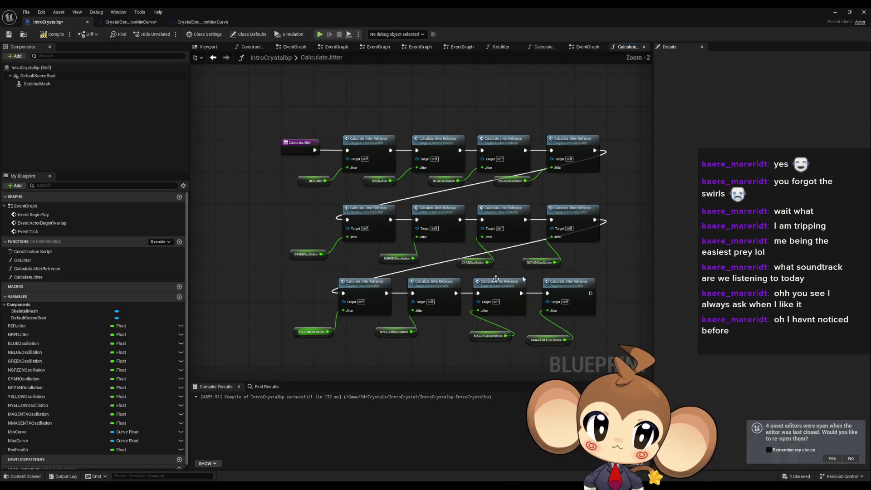
double_click(25, 262)
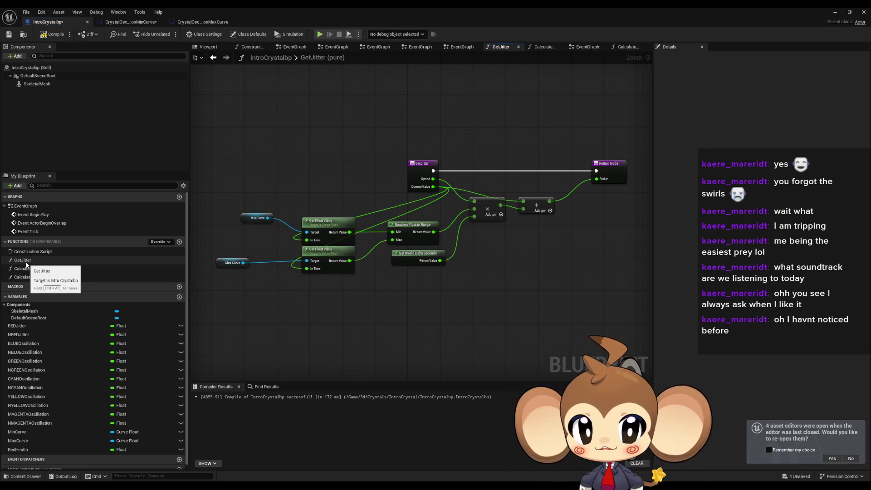
In the EventGraph, delete the old SET and getter jitter nodes and gather the Get Jitter nodes
double_click(25, 206)
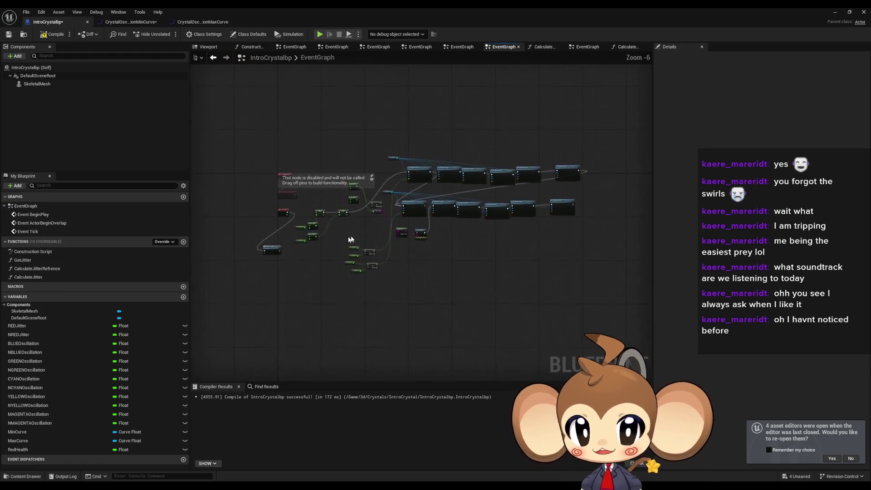
left_click(368, 206)
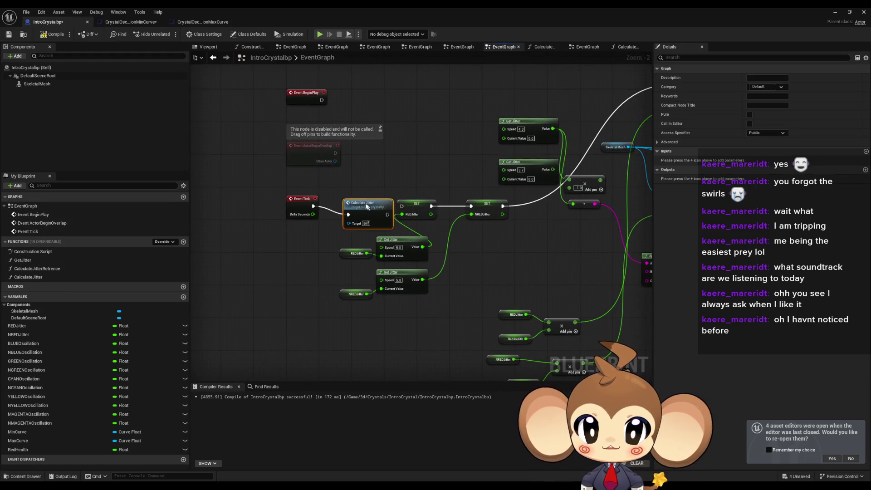
left_click_drag(413, 192, 507, 218)
key("Delete")
left_click_drag(306, 240, 435, 302)
key("Delete")
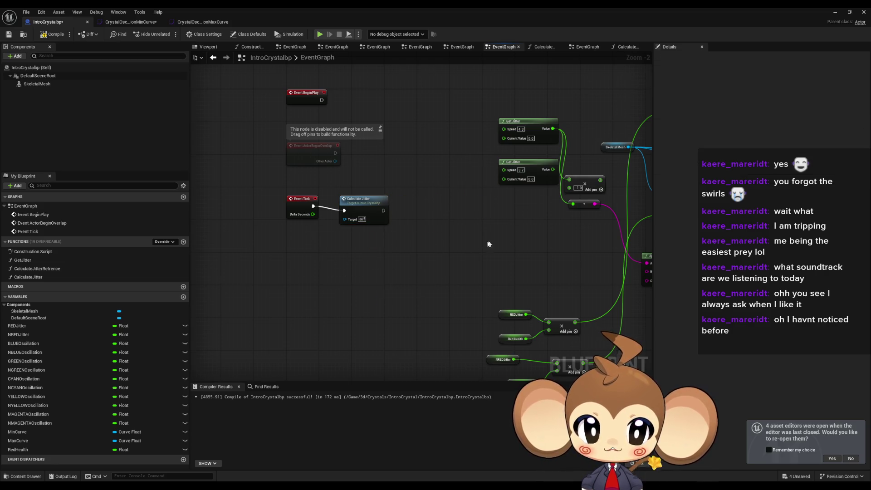
left_click_drag(488, 240, 393, 279)
mouse_move(431, 160)
left_mouse_down()
mouse_move(386, 143)
mouse_move(415, 135)
left_mouse_up()
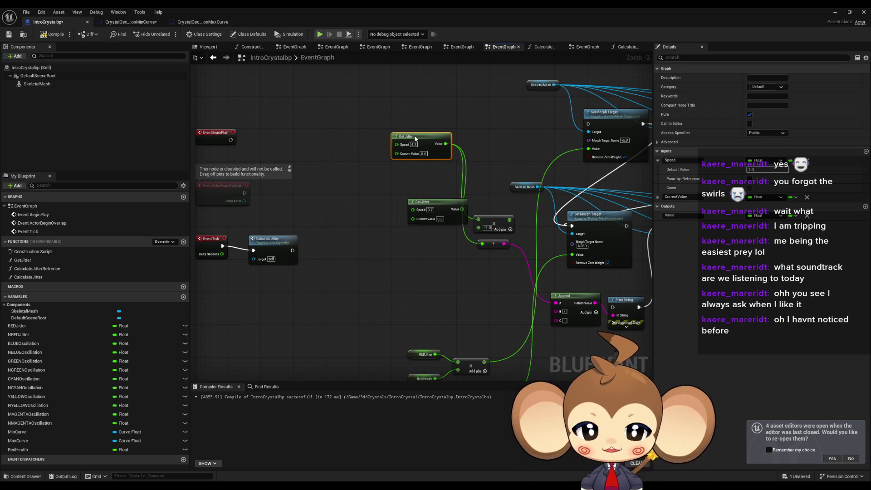
left_click_drag(414, 255, 407, 217)
mouse_move(328, 100)
left_mouse_down()
mouse_move(407, 209)
mouse_move(455, 243)
left_mouse_up()
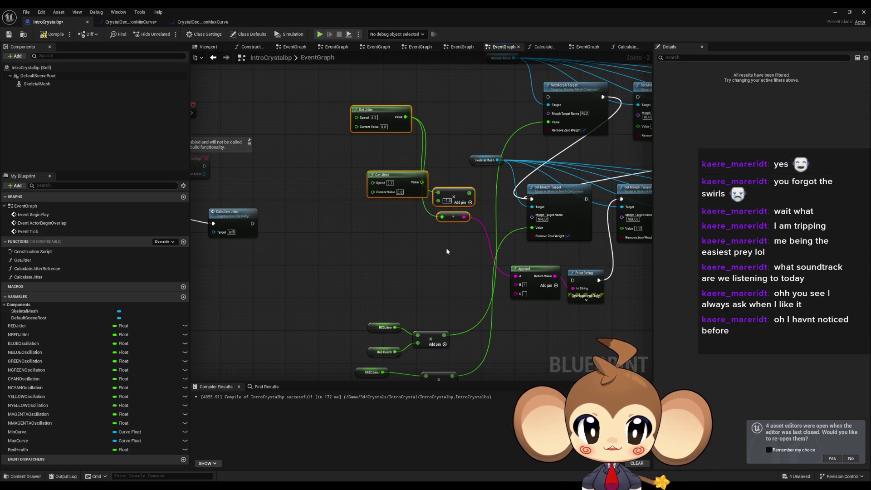
In CalculateJitterRefrence, wire Jitter into Get Jitter and its Value into Set Float
double_click(43, 276)
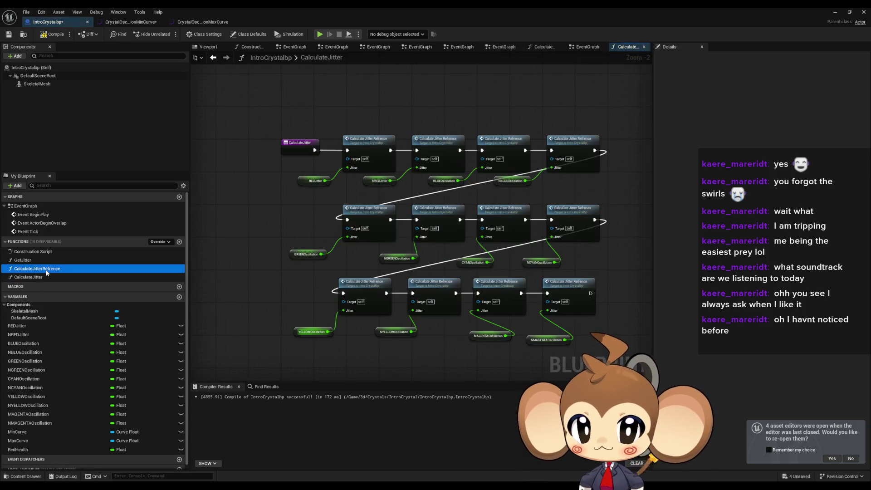
double_click(45, 268)
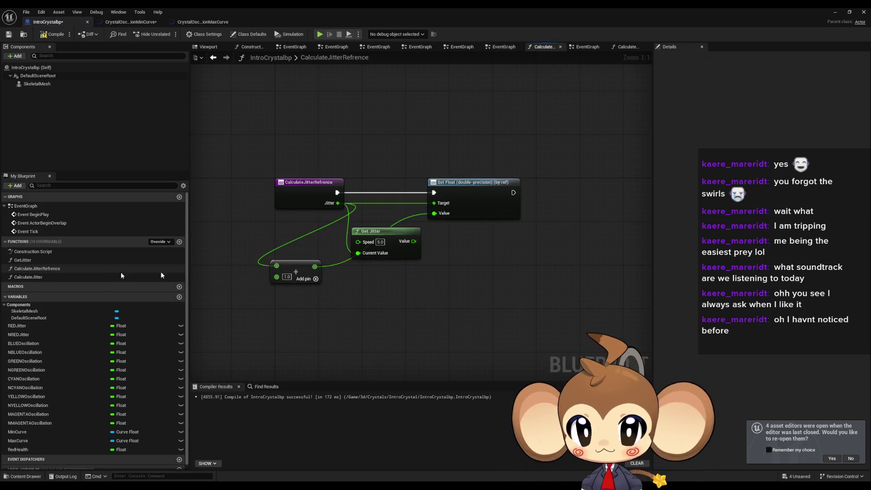
left_click_drag(337, 203, 358, 252)
left_click_drag(414, 241, 434, 213)
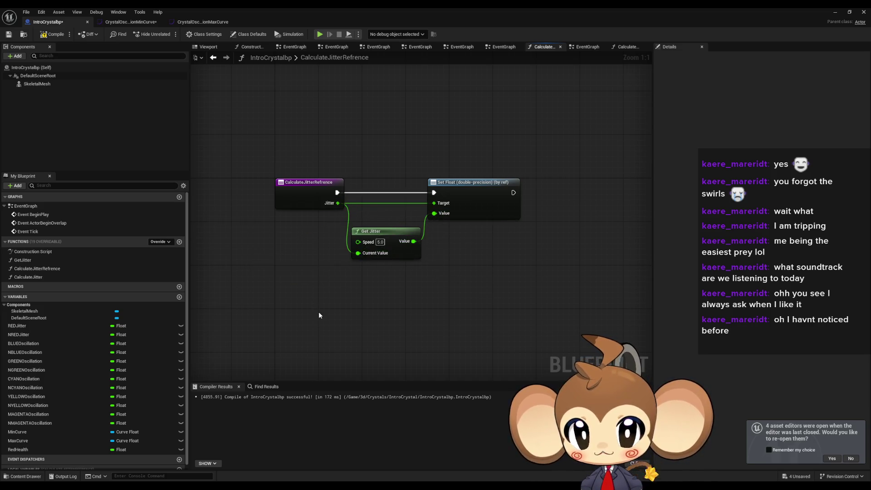
double_click(23, 206)
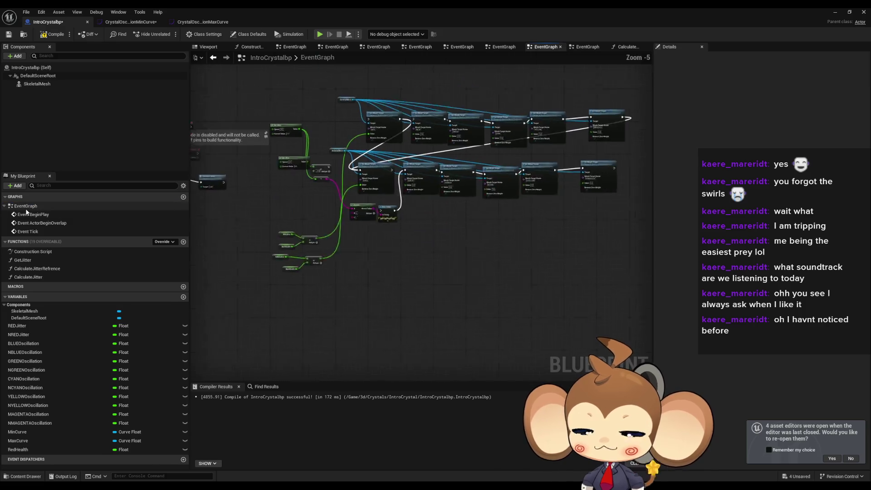
Delete both Get Jitter nodes and their math nodes from the event graph
left_click_drag(275, 255, 331, 316)
scroll(300, 205, "up", 2)
left_click_drag(275, 77, 376, 222)
key("Delete")
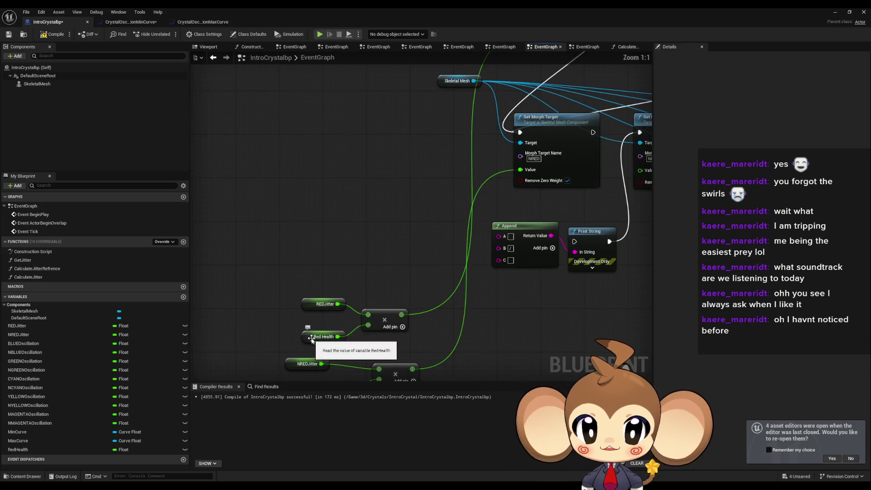
Duplicate the RedHealth variable to make five copies
left_click(321, 335)
scroll(290, 372, "up", 3)
left_click(28, 448)
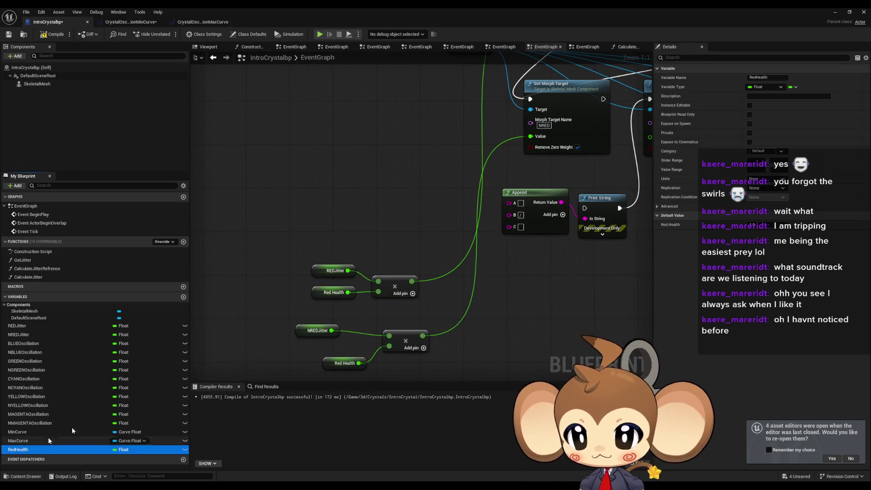
key("ctrl+w")
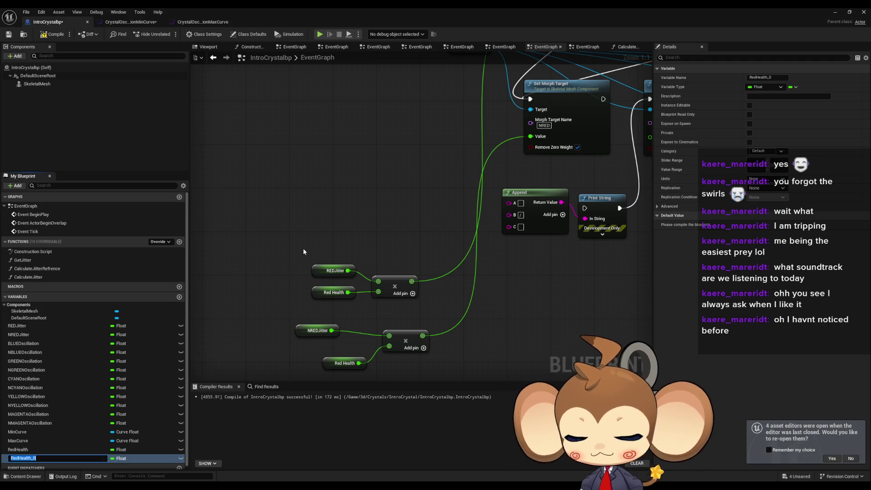
key("ctrl+w")
key("ctrl+w")
key("ctrl+w")
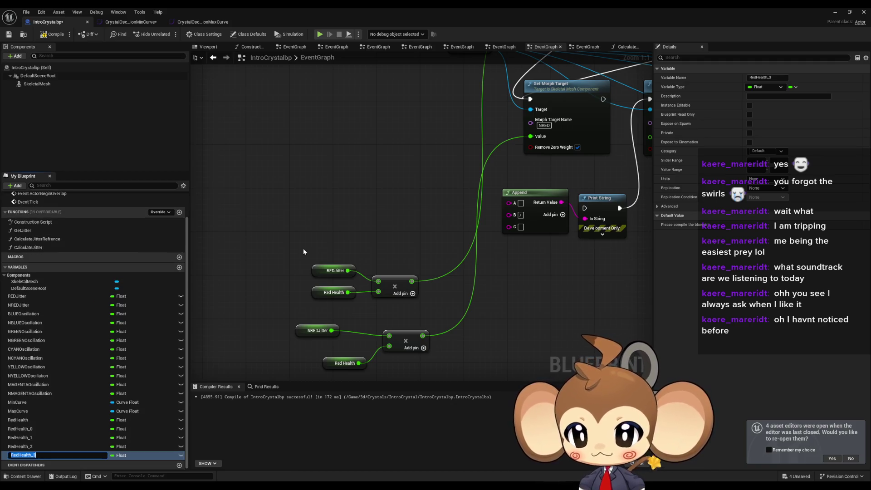
Rename the variables BLUEHealth, REDHealth and GREENHealth
double_click(38, 420)
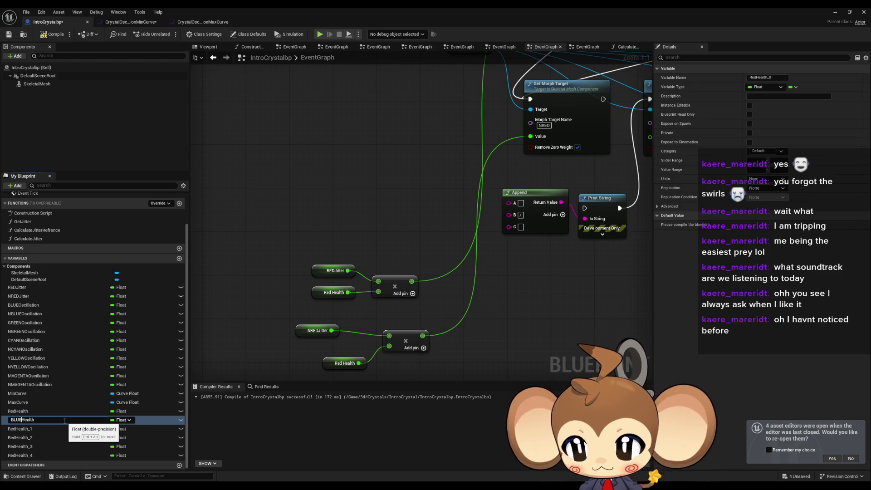
key("Return")
key("Up")
key("F2")
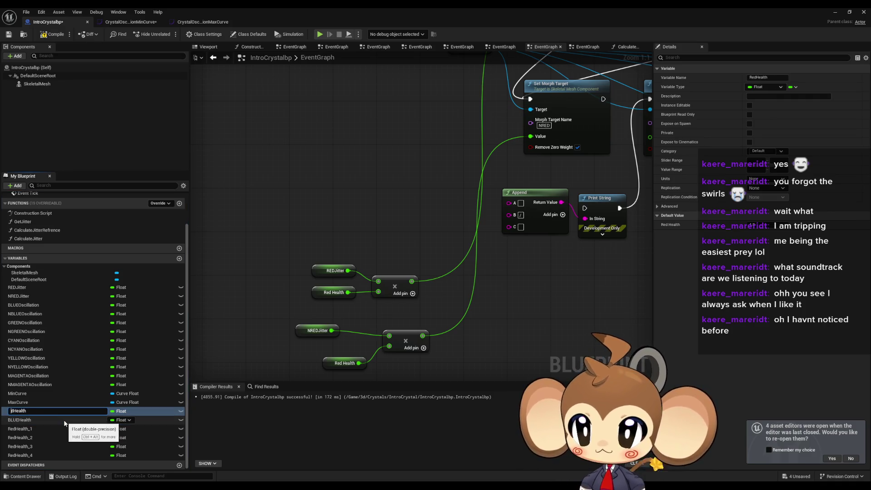
type("D")
key("Return")
key("Down")
key("Down")
key("F2")
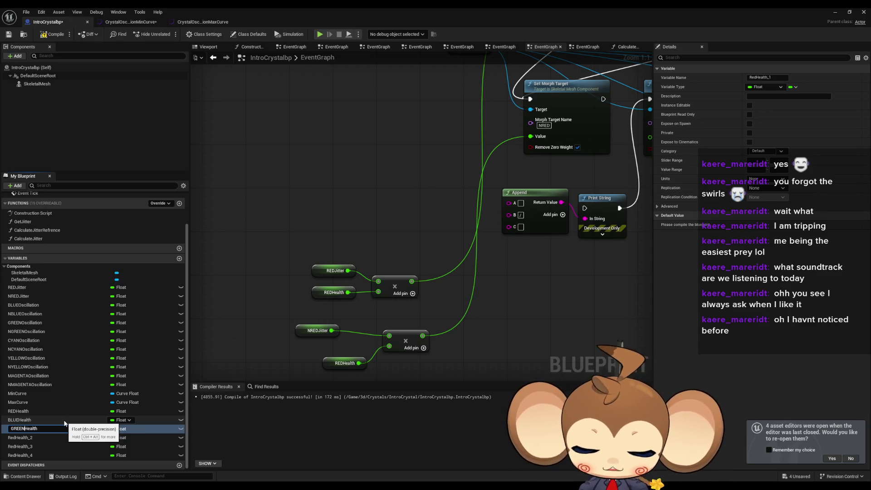
key("Return")
Rename the remaining copies CYANHealth, YELLOWHealth and MAGENTAHealth
key("Down")
key("F2")
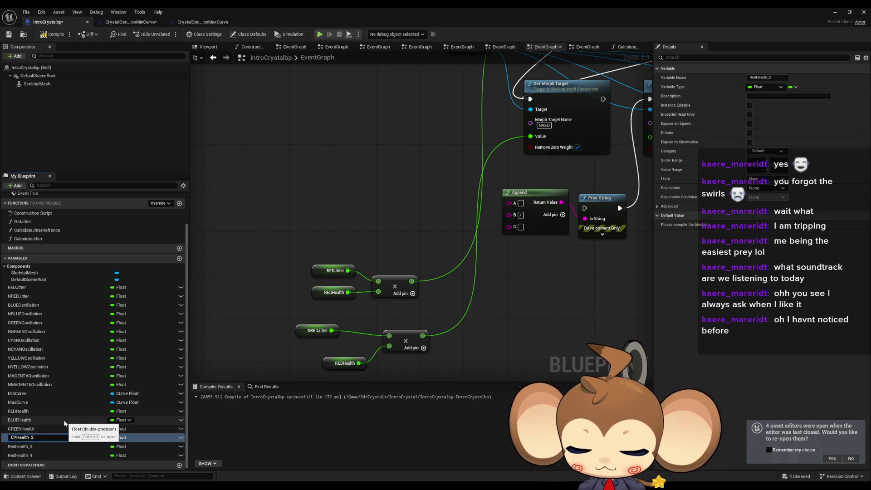
type("AN")
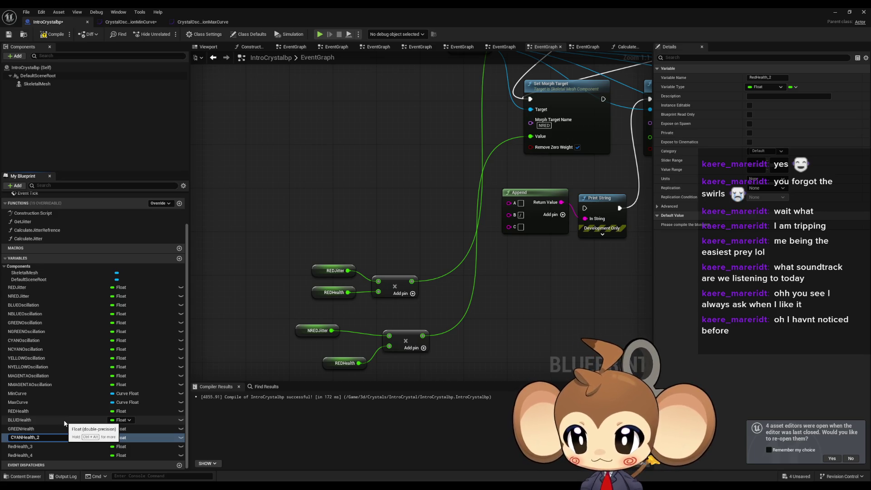
key("BackSpace")
key("BackSpace")
key("Return")
key("Down")
key("F2")
key("BackSpace")
key("BackSpace")
key("Delete")
key("Delete")
key("Delete")
type("YELLOW")
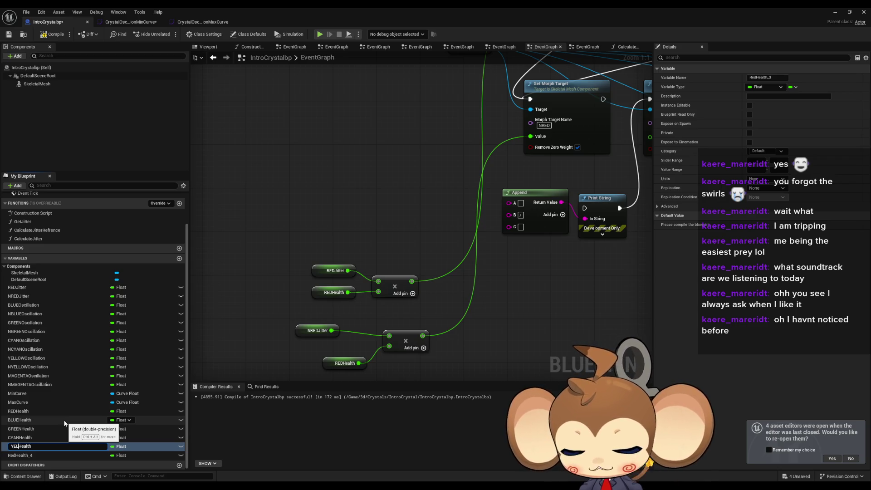
key("Return")
key("Down")
key("F2")
key("BackSpace")
key("BackSpace")
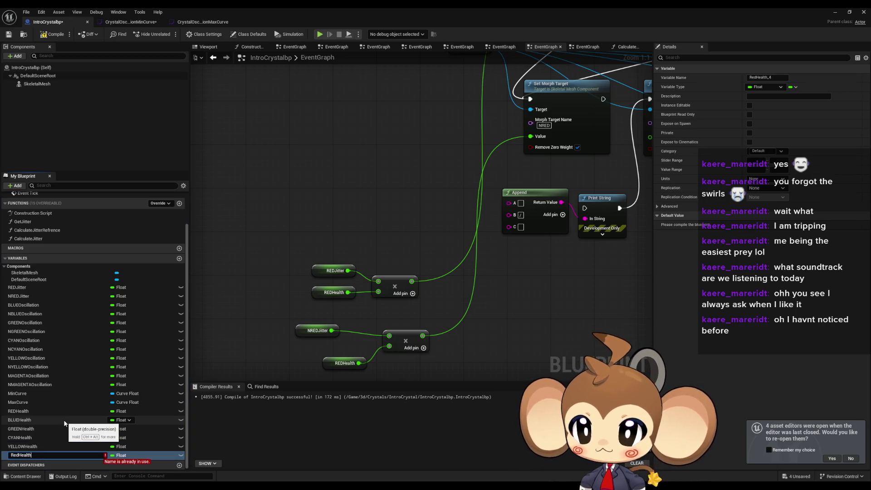
key("Delete")
key("Delete")
key("Delete")
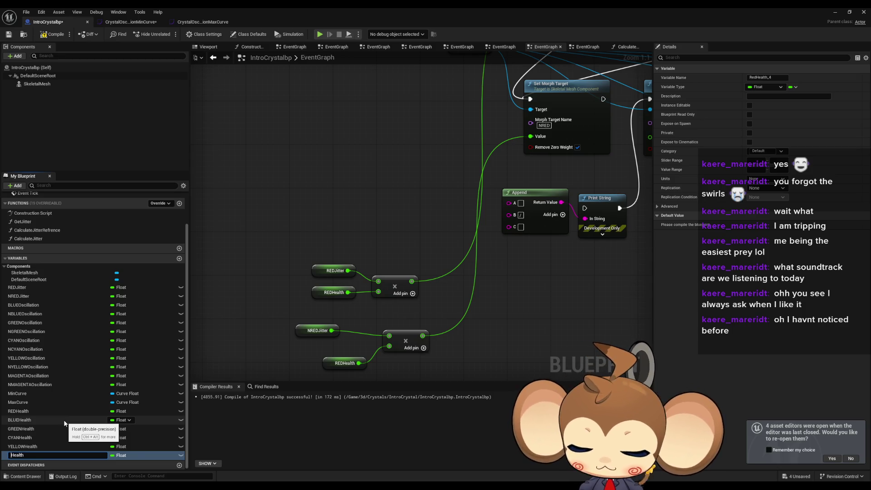
type("M")
type("AGENTA")
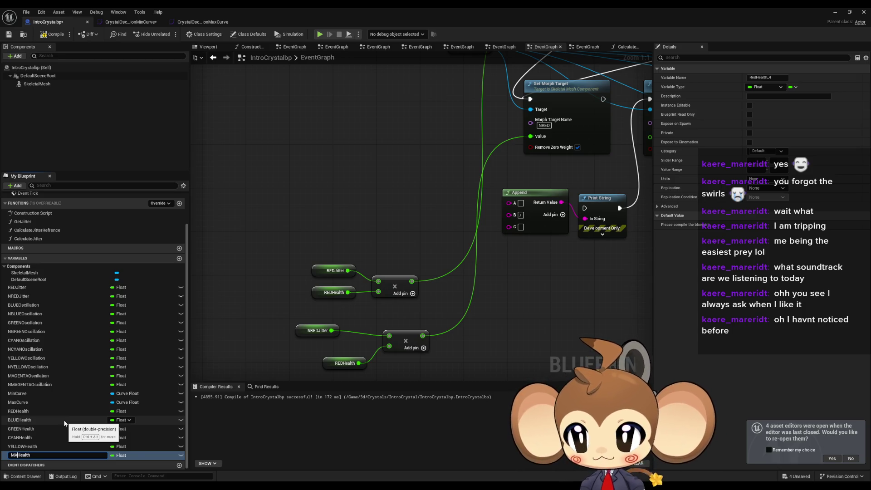
key("Return")
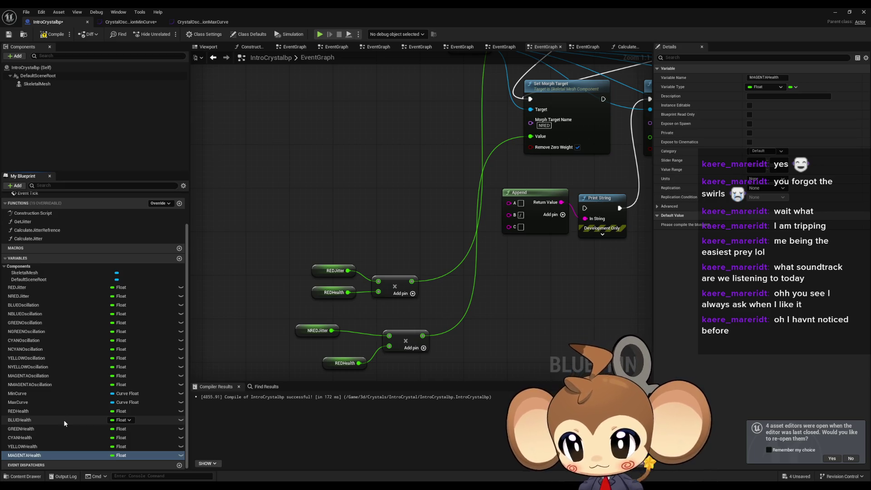
Rearrange the REDJitter, REDHealth and multiply nodes next to Calculate Jitter
left_click_drag(442, 288, 481, 276)
left_click_drag(374, 352, 347, 336)
left_click_drag(454, 328, 415, 328)
left_click_drag(442, 275, 429, 276)
scroll(415, 246, "down", 3)
mouse_move(415, 245)
left_mouse_down()
mouse_move(415, 280)
mouse_move(439, 314)
mouse_move(385, 247)
mouse_move(327, 283)
left_mouse_up()
left_click_drag(300, 246, 330, 272)
left_click(281, 222)
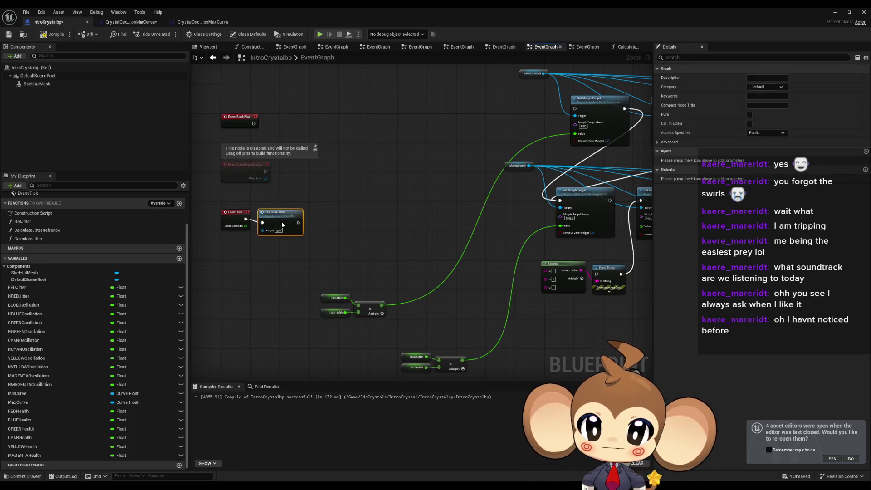
mouse_move(280, 219)
left_mouse_down()
mouse_move(396, 234)
mouse_move(422, 255)
mouse_move(293, 324)
left_mouse_up()
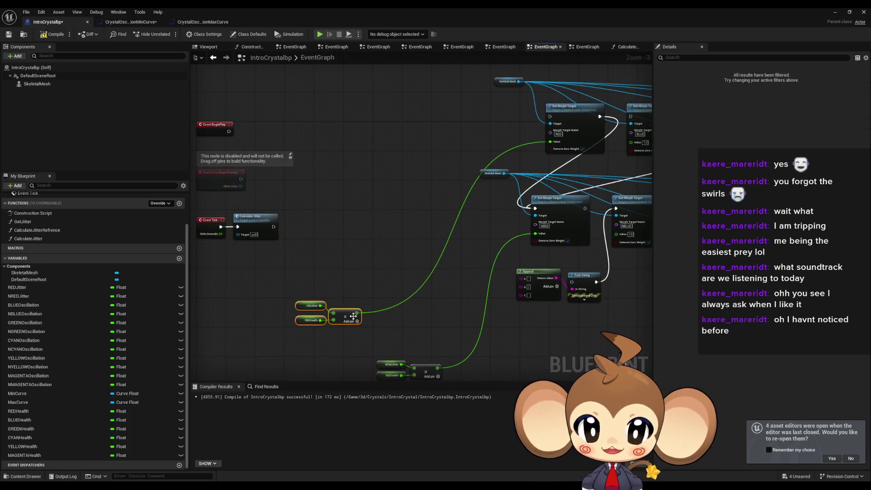
left_click_drag(344, 311, 422, 307)
scroll(159, 252, "up", 2)
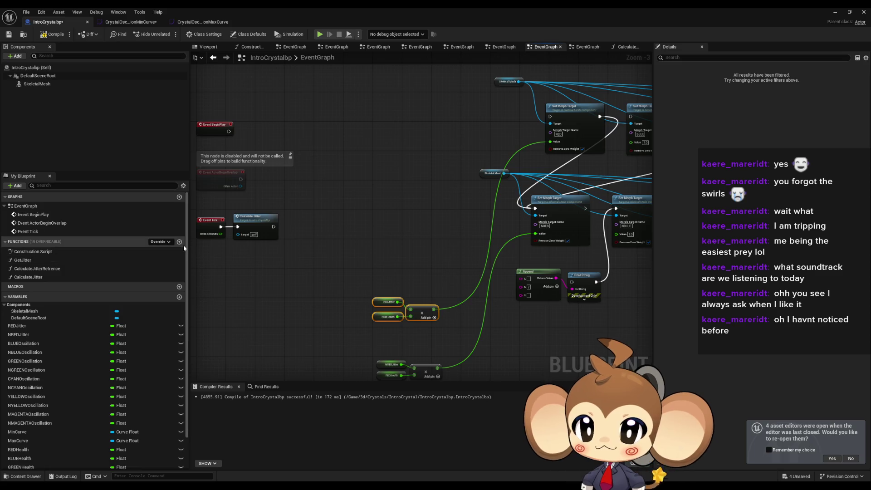
Add a function named MorphTargetCalculation, then go back to the EventGraph
left_click(179, 243)
type("MorphTargetCalculation")
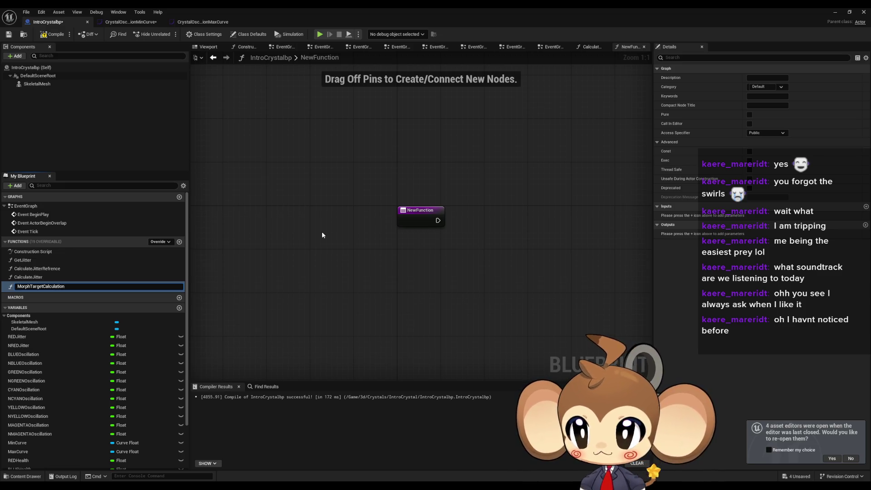
key("Return")
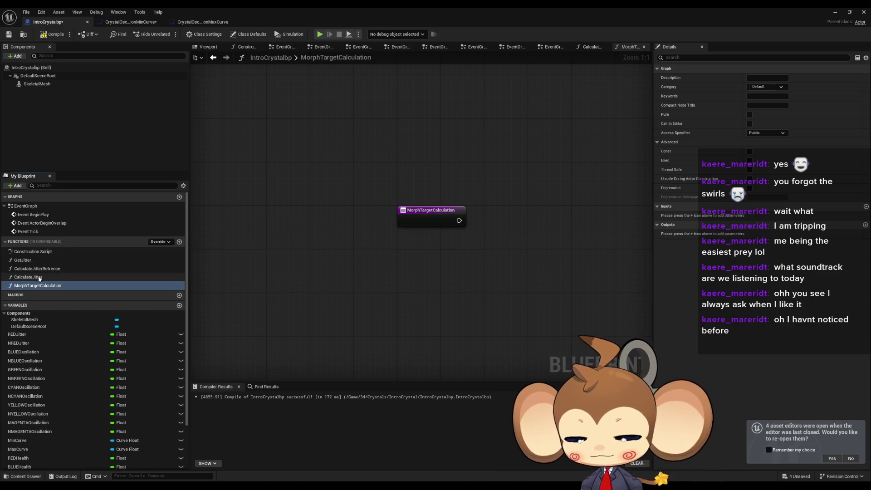
left_click(36, 207)
double_click(36, 208)
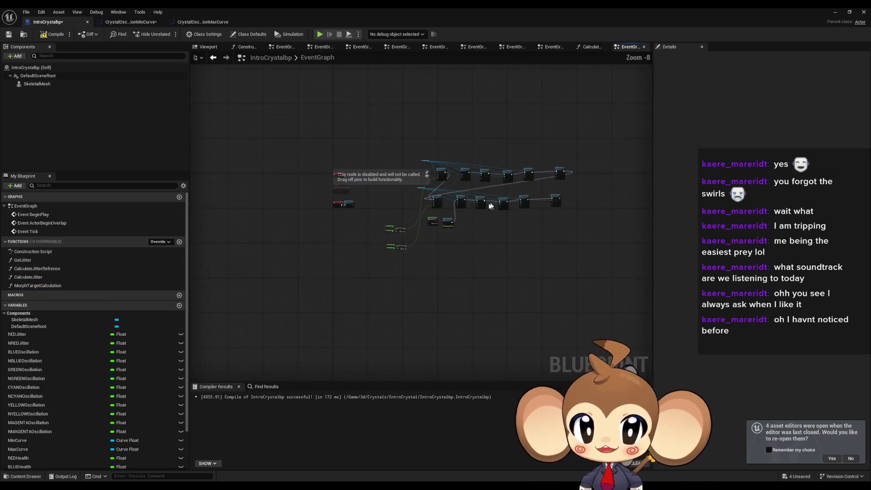
Call MorphTargetCalculation after Calculate Jitter in the EventGraph, then open the function
double_click(38, 286)
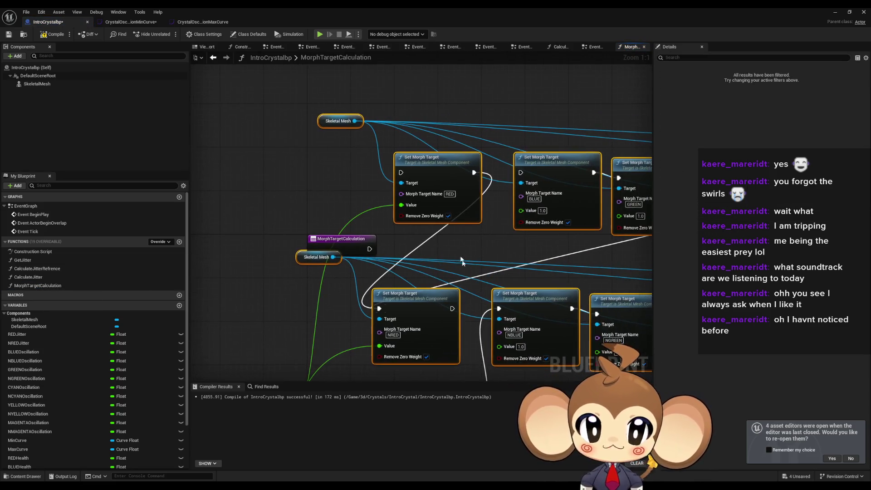
double_click(33, 207)
left_click_drag(37, 285, 540, 268)
left_click_drag(474, 285, 529, 276)
double_click(529, 275)
Wire the function entry into RED's Set Morph Target
scroll(431, 263, "up", 4)
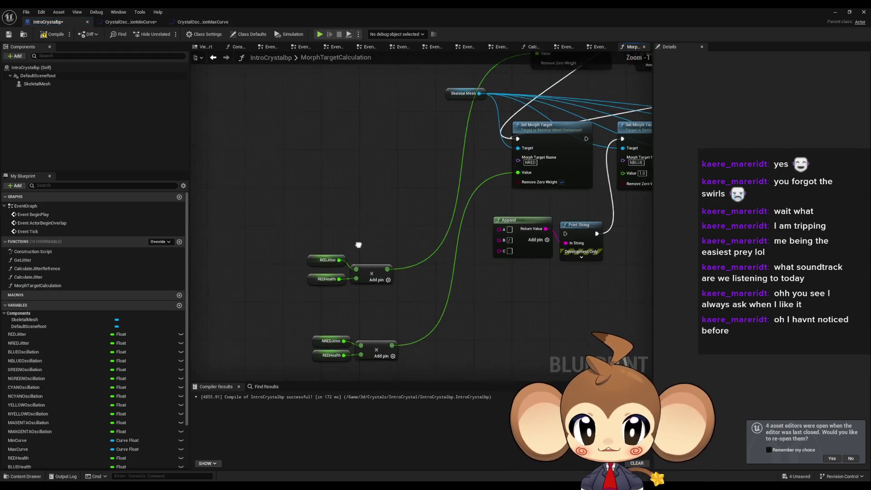
scroll(333, 230, "down", 3)
scroll(360, 254, "up", 2)
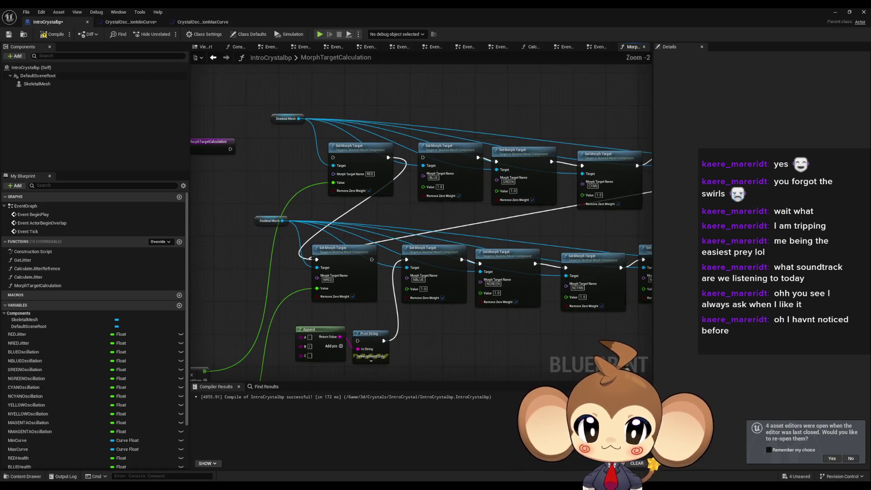
left_click_drag(399, 226, 277, 322)
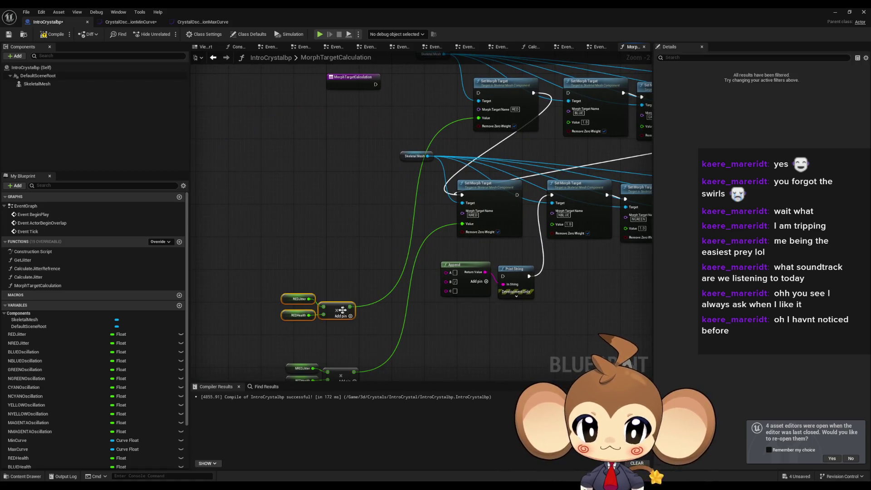
scroll(417, 237, "up", 2)
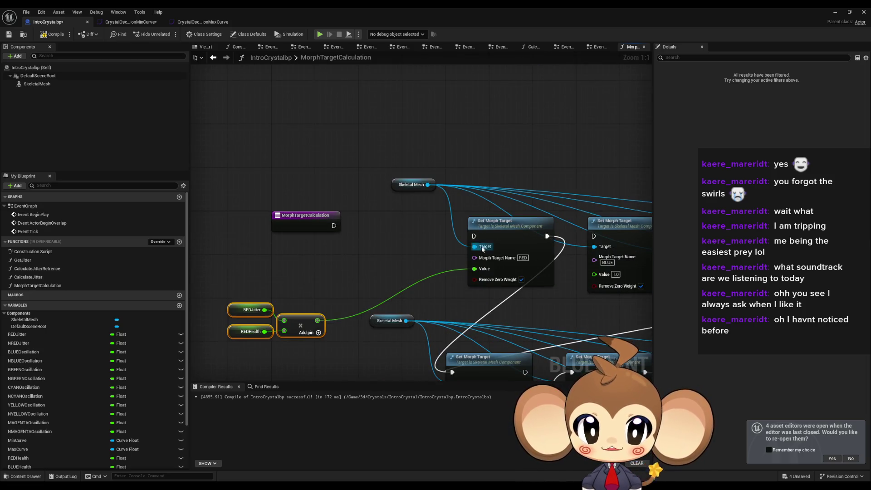
mouse_move(334, 226)
left_mouse_down()
mouse_move(474, 236)
mouse_move(404, 219)
mouse_move(420, 220)
left_mouse_up()
Connect a copied Skeletal Mesh getter to RED's Target and delete the leftover one
scroll(452, 217, "up", 1)
scroll(451, 217, "down", 1)
left_click(414, 186)
left_click_drag(414, 185, 430, 172)
left_click(393, 241, "alt")
key("ctrl+c")
key("ctrl+v")
left_click_drag(330, 254, 392, 242)
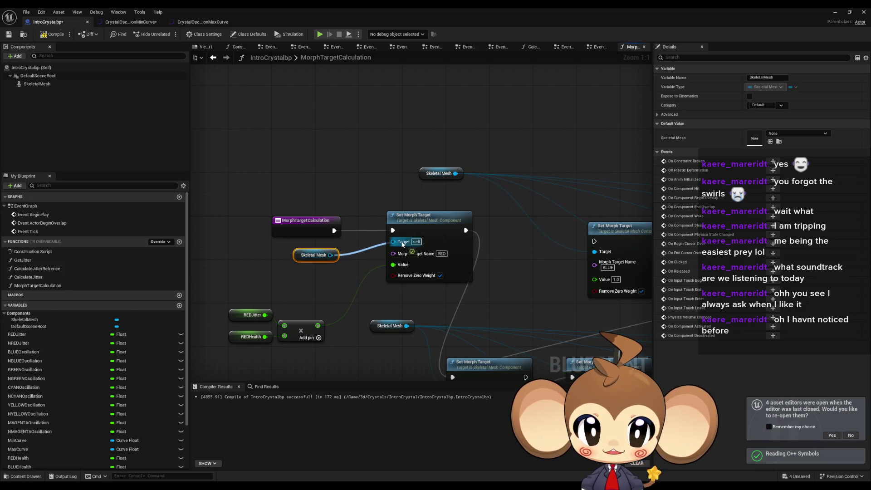
left_click(437, 173)
key("Delete")
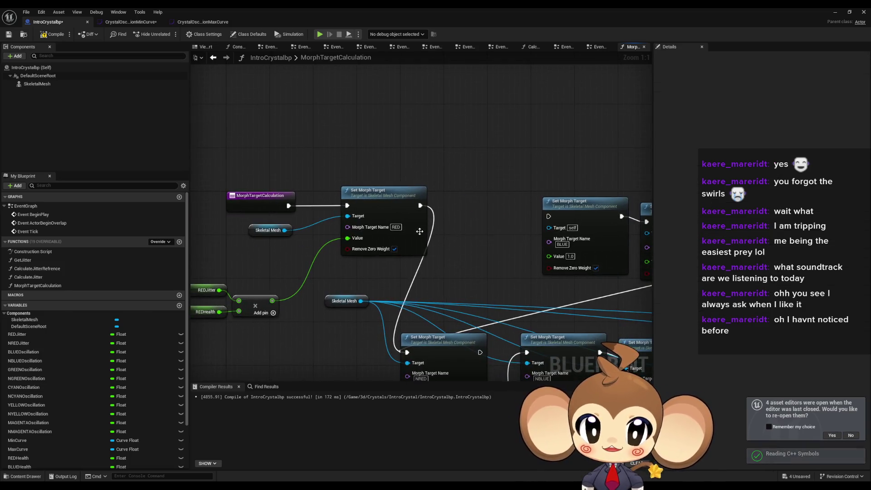
Paste Skeletal Mesh getters into the BLUE, GREEN, CYAN and YELLOW Target pins
key("ctrl+v")
mouse_move(463, 249)
left_mouse_down()
mouse_move(504, 230)
mouse_move(480, 176)
mouse_move(461, 247)
mouse_move(464, 270)
left_mouse_up()
key("ctrl+v")
key("ctrl+v")
mouse_move(501, 219)
left_mouse_down()
mouse_move(450, 217)
mouse_move(468, 265)
left_mouse_up()
key("ctrl+v")
mouse_move(558, 186)
left_mouse_down()
mouse_move(429, 186)
mouse_move(499, 267)
mouse_move(492, 230)
mouse_move(591, 216)
left_mouse_up()
key("ctrl+v")
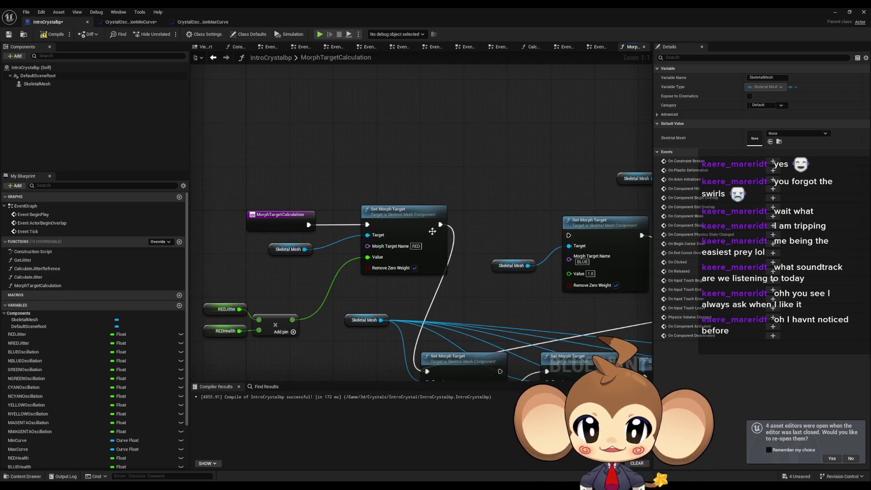
Chain RED's Set Morph Target execution into BLUE's and position the BLUE node
left_click_drag(440, 224, 570, 235)
mouse_move(511, 265)
left_mouse_down()
mouse_move(418, 287)
mouse_move(568, 246)
left_mouse_up()
mouse_move(579, 227)
left_mouse_down()
mouse_move(513, 217)
mouse_move(529, 217)
left_mouse_up()
left_click_drag(363, 363, 386, 273)
left_click(382, 292)
left_click(377, 241)
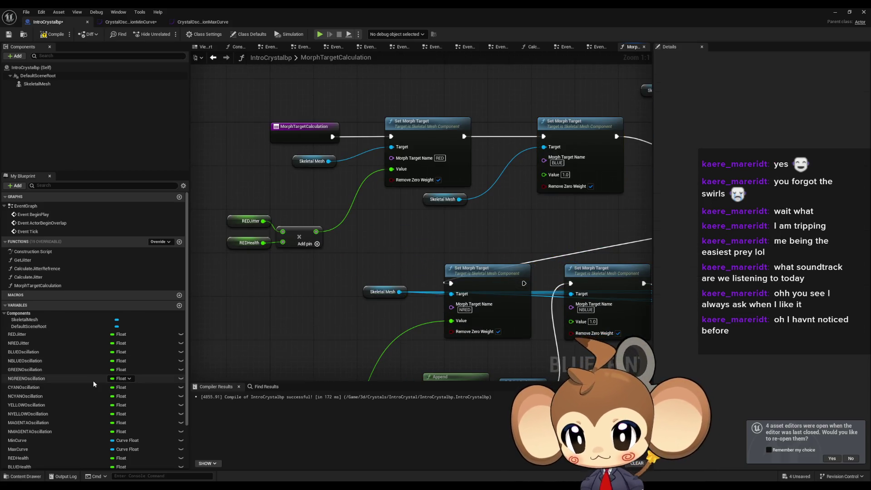
scroll(80, 381, "down", 2)
Add BLUEOscillation and BLUEHealth getters plus a copied Add node for BLUE
mouse_move(25, 332)
left_mouse_down()
mouse_move(466, 237)
mouse_move(425, 220)
left_mouse_up()
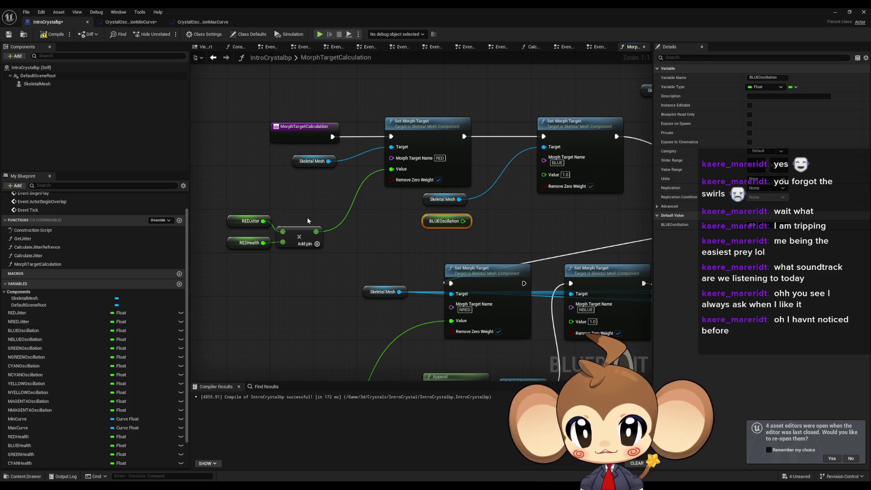
left_click(301, 232)
key("ctrl+c")
key("ctrl+v")
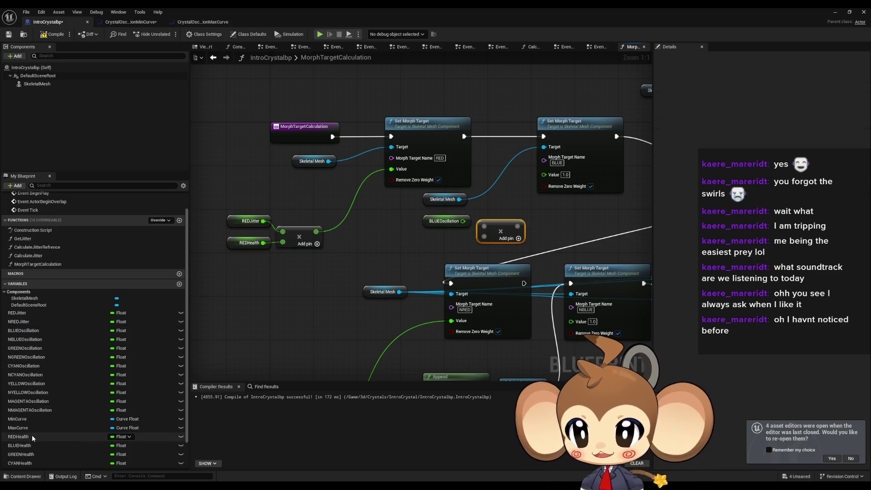
scroll(32, 435, "down", 2)
mouse_move(20, 423)
left_mouse_down()
mouse_move(446, 313)
mouse_move(434, 253)
left_mouse_up()
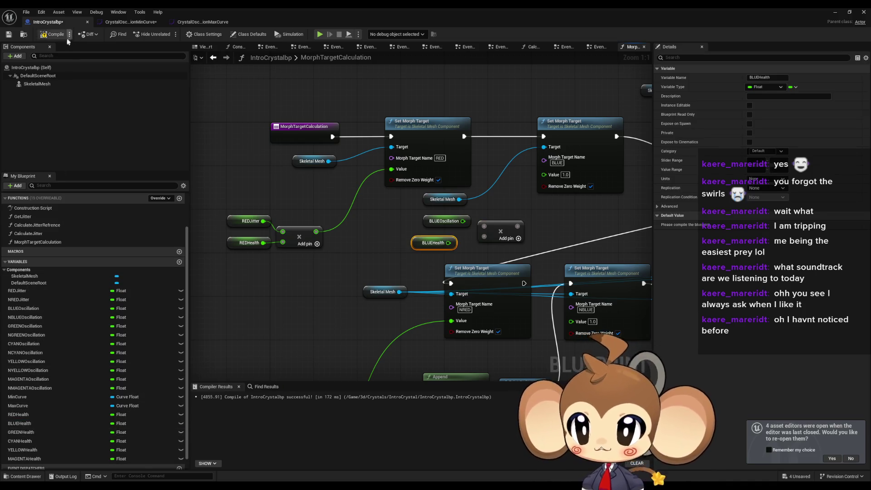
Compile, then place BLUEHealth beside BLUE's Add node
left_click(18, 414)
left_click(20, 423)
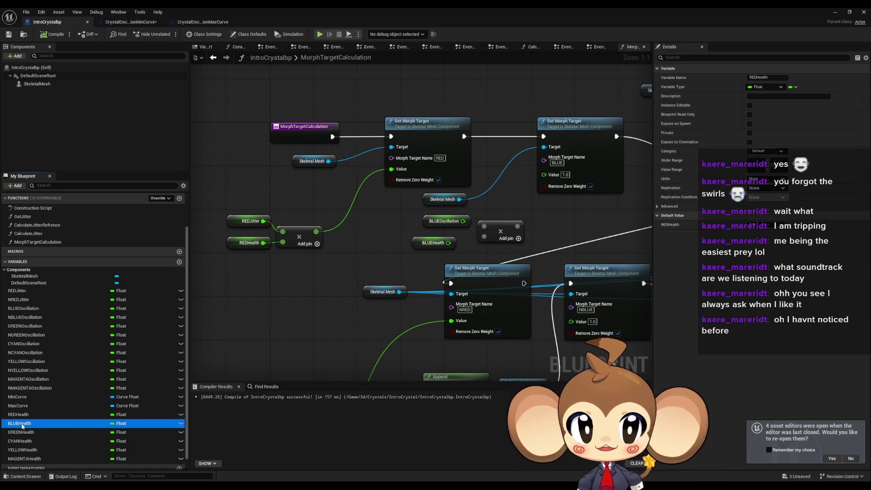
left_click(23, 449)
mouse_move(480, 230)
left_mouse_down()
mouse_move(437, 240)
mouse_move(500, 183)
left_mouse_up()
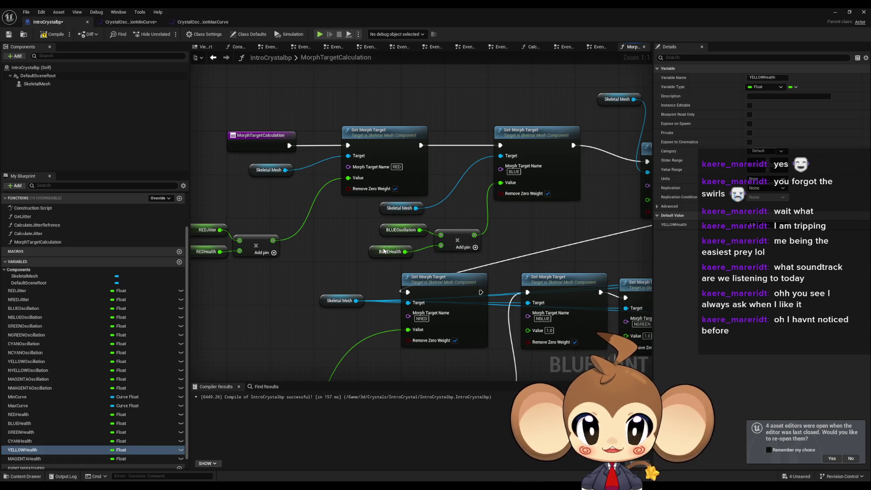
left_click_drag(383, 248, 400, 243)
scroll(51, 371, "up", 2)
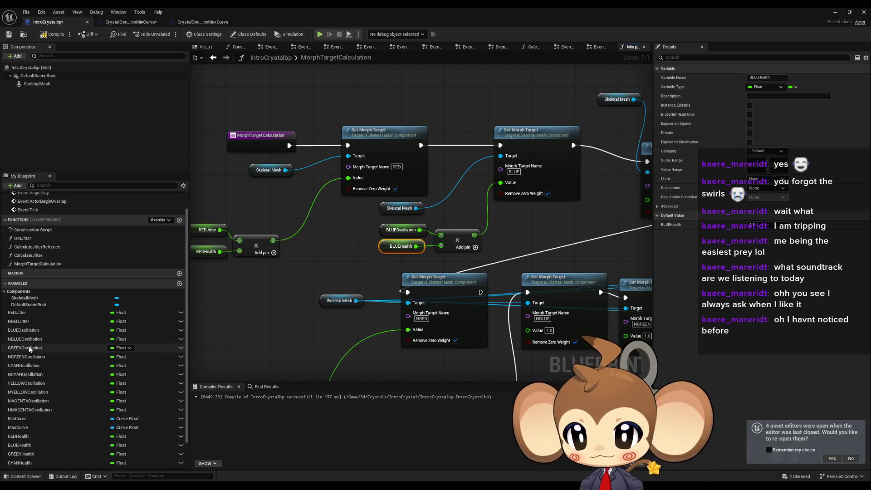
Sum GREENOscillation and GREENHealth in a duplicated Add node feeding GREEN's Value
left_click_drag(28, 347, 580, 252)
left_click_drag(556, 210, 556, 211)
scroll(32, 403, "down", 2)
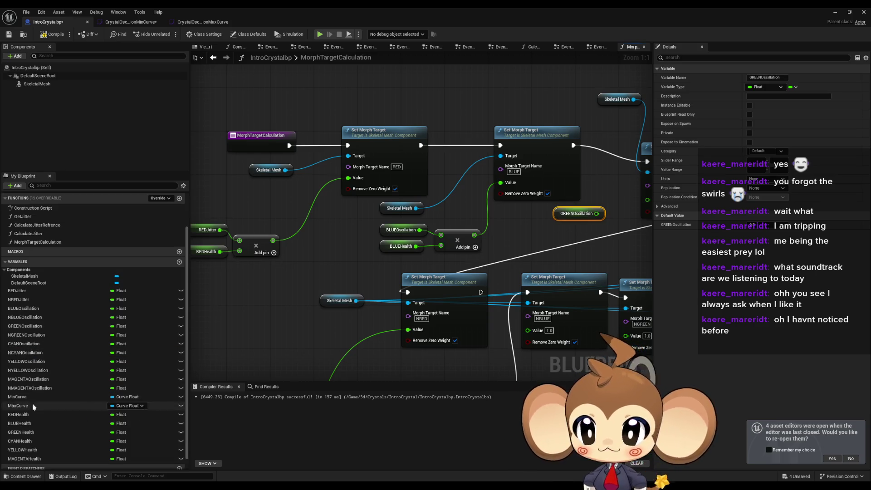
mouse_move(26, 431)
left_mouse_down()
mouse_move(227, 401)
mouse_move(549, 245)
mouse_move(518, 204)
left_mouse_up()
left_click(462, 234)
key("ctrl+w")
left_click_drag(467, 218, 490, 257)
left_click(411, 246)
Tidy the GREEN and BLUE getters, Add nodes, Skeletal Mesh getters and Set Morph Target nodes
left_click_drag(411, 245, 391, 251)
left_click_drag(429, 219, 399, 235)
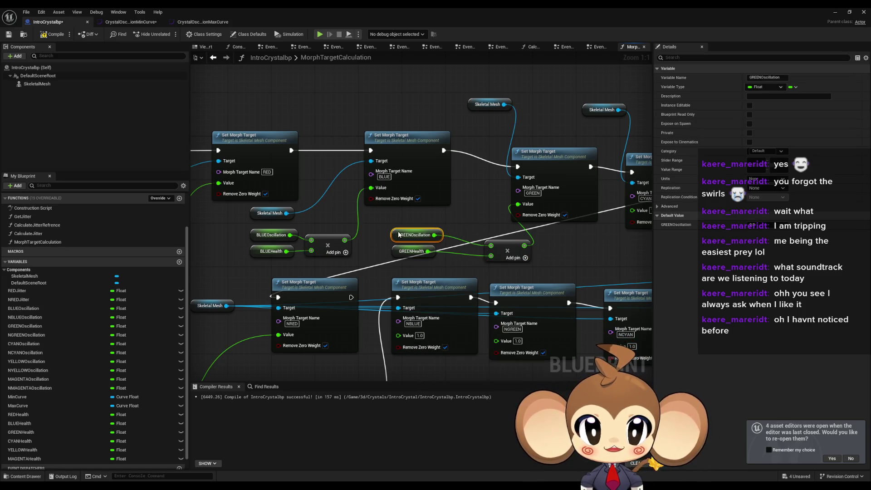
left_click_drag(508, 241, 470, 235)
left_click_drag(471, 181, 472, 165)
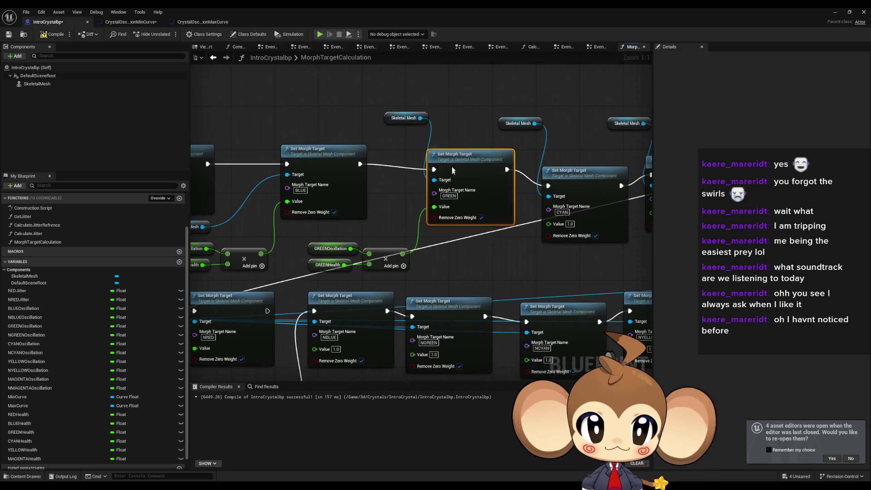
left_click_drag(357, 175, 452, 178)
left_click_drag(516, 125, 512, 185)
mouse_move(293, 237)
left_mouse_down()
mouse_move(324, 236)
mouse_move(377, 186)
left_mouse_up()
left_click_drag(461, 164, 450, 163)
left_click_drag(322, 191, 423, 193)
left_click_drag(406, 245, 519, 286)
left_click_drag(414, 274, 398, 252)
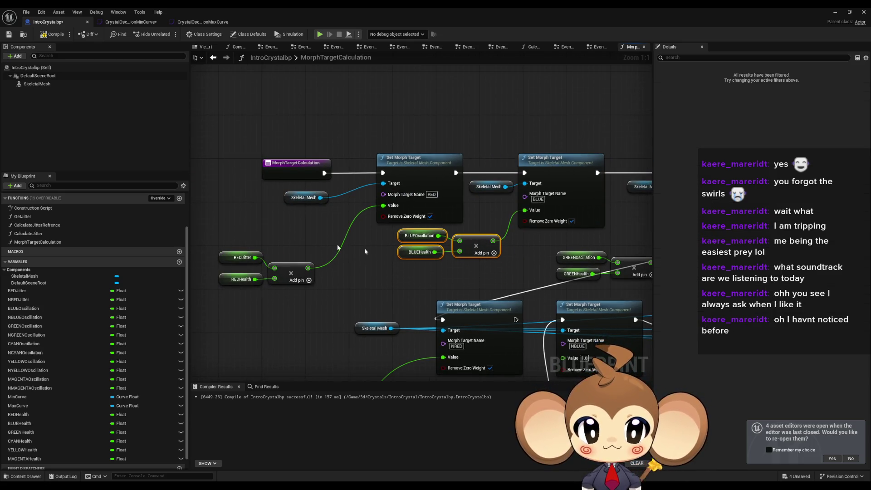
Reposition RED's value nodes and the CYAN, YELLOW and MAGENTA nodes with their Skeletal Mesh getters
left_click(240, 258)
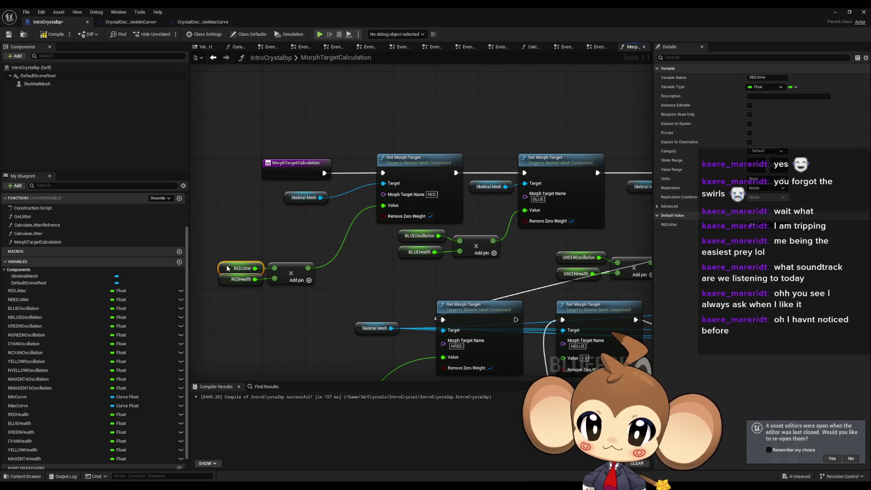
left_click_drag(214, 249, 317, 286)
mouse_move(299, 273)
left_mouse_down()
mouse_move(326, 263)
mouse_move(354, 233)
mouse_move(353, 246)
left_mouse_up()
left_click_drag(304, 198, 349, 191)
mouse_move(623, 262)
left_mouse_down()
mouse_move(382, 268)
mouse_move(398, 272)
mouse_move(400, 258)
left_mouse_up()
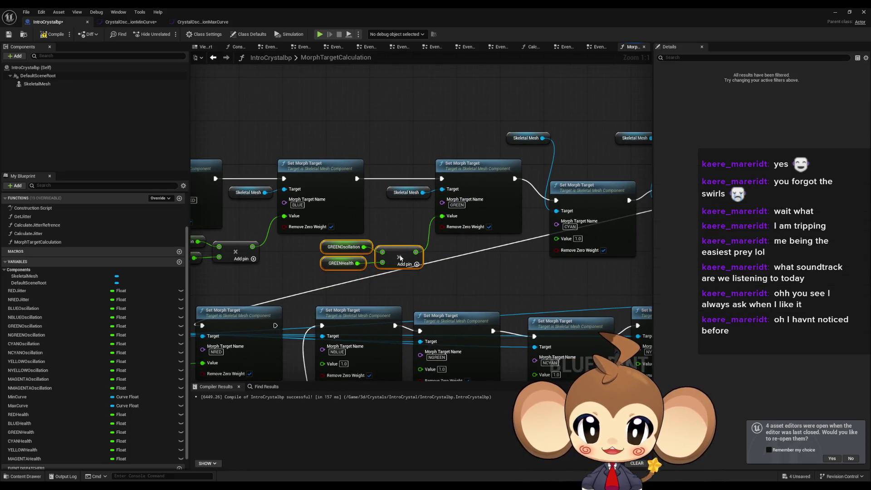
scroll(455, 195, "down", 3)
left_click_drag(359, 157, 583, 253)
scroll(370, 217, "up", 2)
left_click_drag(369, 217, 412, 208)
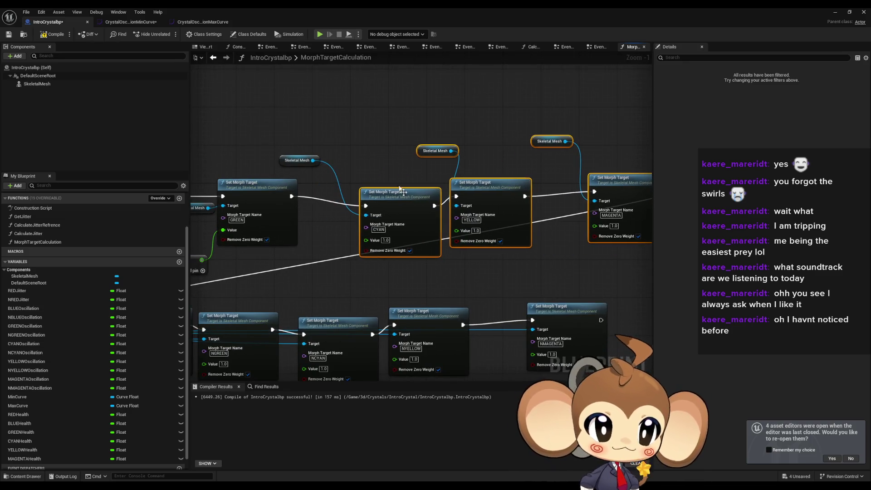
left_click(404, 168)
scroll(403, 168, "up", 1)
left_click_drag(365, 169, 398, 218)
mouse_move(472, 214)
left_mouse_down()
mouse_move(454, 203)
mouse_move(437, 251)
mouse_move(476, 264)
mouse_move(447, 257)
left_mouse_up()
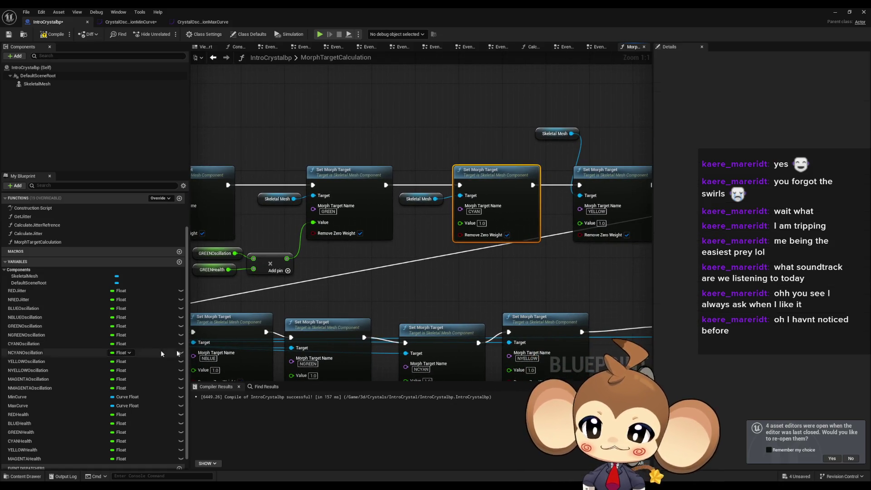
Add CYANOscillation and CYANHealth getters plus a duplicated Add node for CYAN
mouse_move(42, 343)
left_mouse_down()
mouse_move(386, 251)
mouse_move(352, 255)
left_mouse_up()
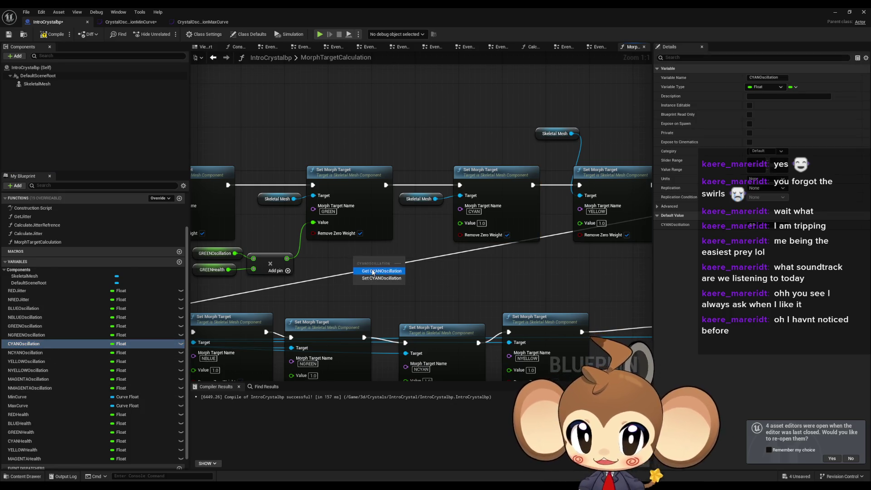
left_click(370, 263)
mouse_move(20, 441)
left_mouse_down()
mouse_move(363, 279)
mouse_move(349, 275)
left_mouse_up()
left_click(384, 289)
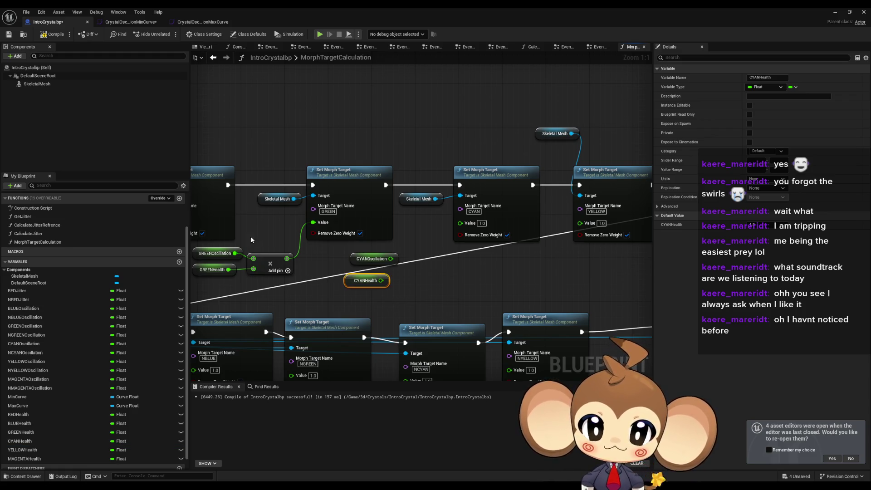
left_click(270, 258)
key("ctrl+c")
key("ctrl+v")
Wire both CYAN getters into the Add node and its result into CYAN's Set Morph Target Value
left_click_drag(390, 258, 438, 270)
mouse_move(380, 280)
left_mouse_down()
mouse_move(438, 279)
mouse_move(438, 269)
left_mouse_up()
mouse_move(370, 259)
left_mouse_down()
mouse_move(359, 259)
mouse_move(365, 275)
left_mouse_up()
left_click(449, 262)
left_click_drag(449, 261, 459, 222)
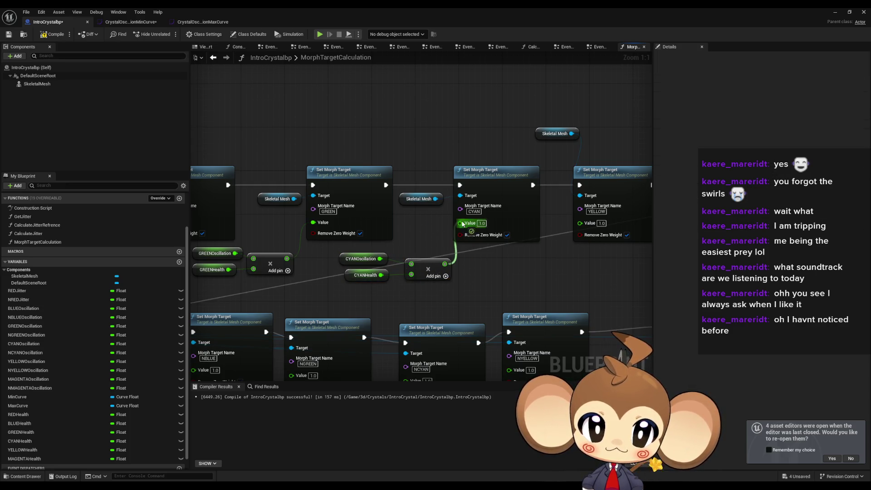
left_click_drag(426, 272, 415, 272)
Drive YELLOW's Set Morph Target Value with an Add of YELLOWOscillation and YELLOWHealth
mouse_move(511, 265)
left_mouse_down()
mouse_move(311, 283)
mouse_move(254, 298)
left_mouse_up()
left_click_drag(360, 204, 381, 204)
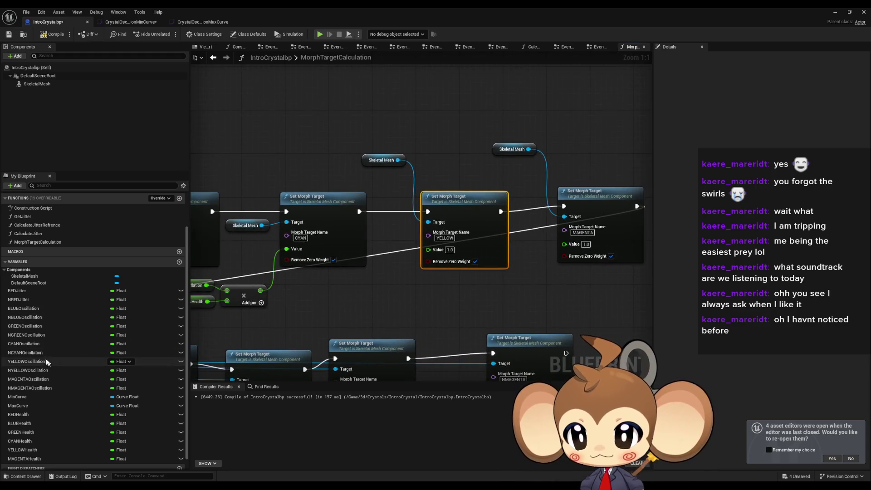
mouse_move(33, 365)
left_mouse_down()
mouse_move(334, 306)
mouse_move(335, 283)
left_mouse_up()
left_click(359, 290)
mouse_move(18, 450)
left_mouse_down()
mouse_move(353, 313)
mouse_move(348, 299)
mouse_move(417, 290)
mouse_move(399, 301)
mouse_move(417, 300)
left_mouse_up()
left_click(253, 299)
left_click_drag(363, 301, 352, 301)
mouse_move(306, 277)
left_mouse_down()
mouse_move(390, 309)
mouse_move(331, 301)
left_mouse_up()
left_click_drag(434, 297, 389, 297)
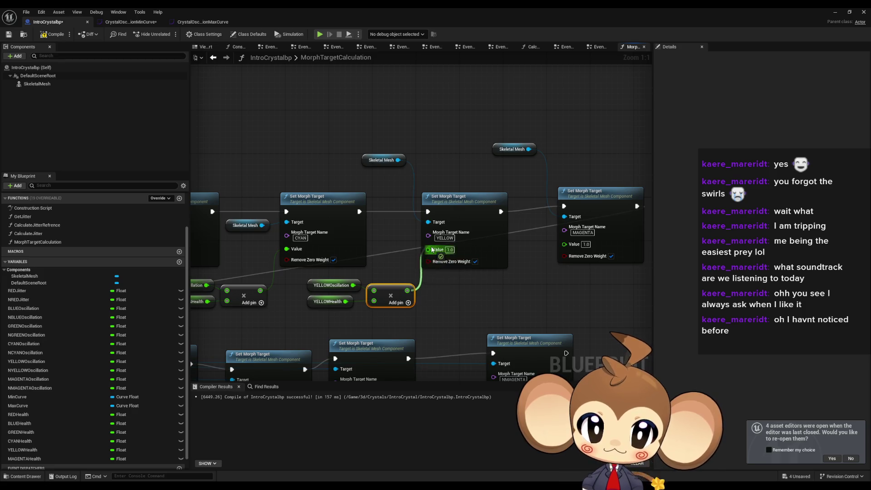
Place MAGENTAOscillation and MAGENTAHealth getters and paste an Add node for MAGENTA
left_click(27, 379)
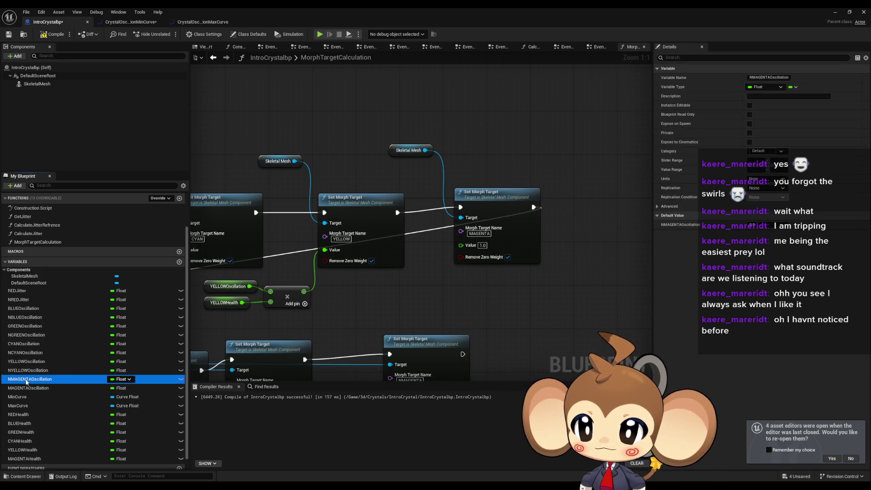
left_click_drag(387, 282, 385, 283)
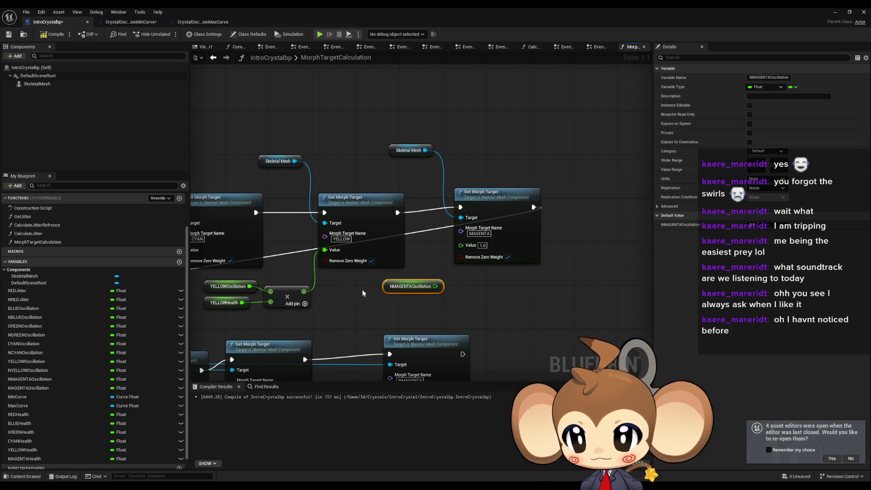
left_click(298, 337)
left_click(25, 379)
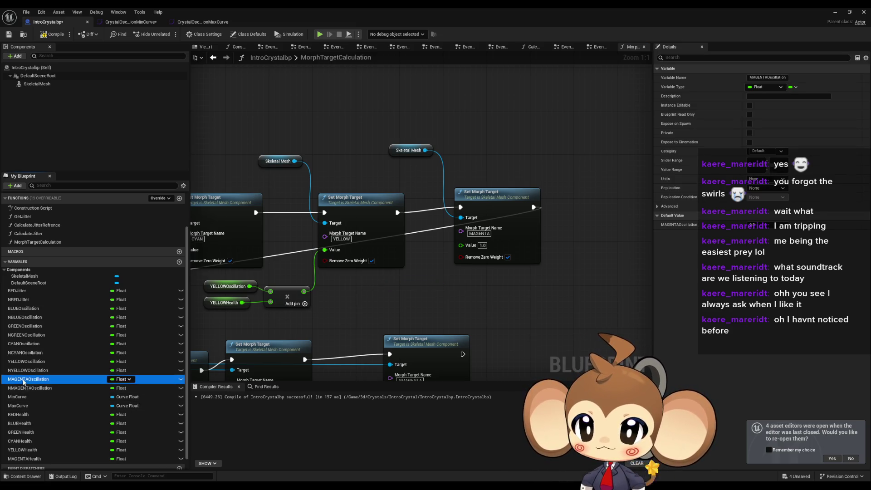
left_click_drag(368, 293, 385, 278)
left_click_drag(40, 455, 385, 299)
key("ctrl+v")
Wire both MAGENTA getters into the Add node, feed it to MAGENTA's Value, and tidy the getters
left_click_drag(432, 281, 481, 319)
left_click_drag(430, 304, 430, 303)
left_click_drag(521, 308, 460, 245)
left_click_drag(377, 284, 401, 313)
left_click_drag(399, 308, 359, 309)
left_click(435, 317)
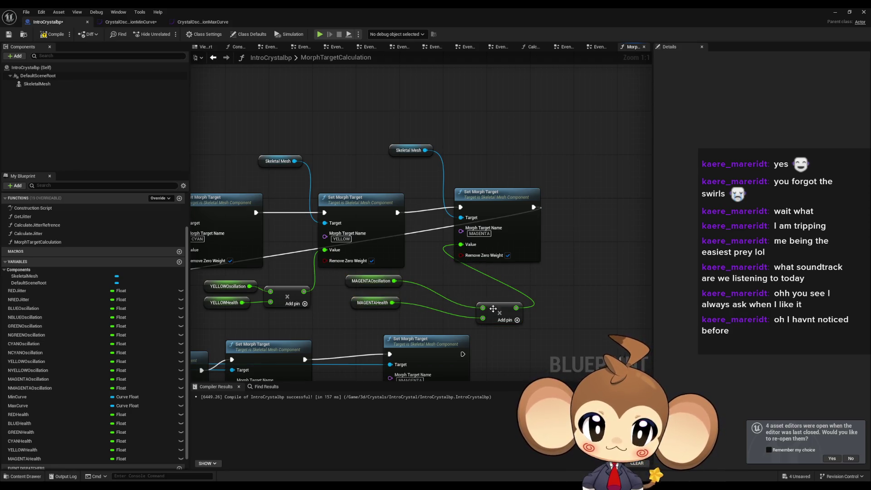
Move the Skeletal Mesh getter beside MAGENTA and box-select the Set Morph Target nodes with it
left_click_drag(406, 151, 428, 206)
mouse_move(549, 270)
left_mouse_down()
mouse_move(510, 197)
mouse_move(281, 171)
mouse_move(291, 219)
left_mouse_up()
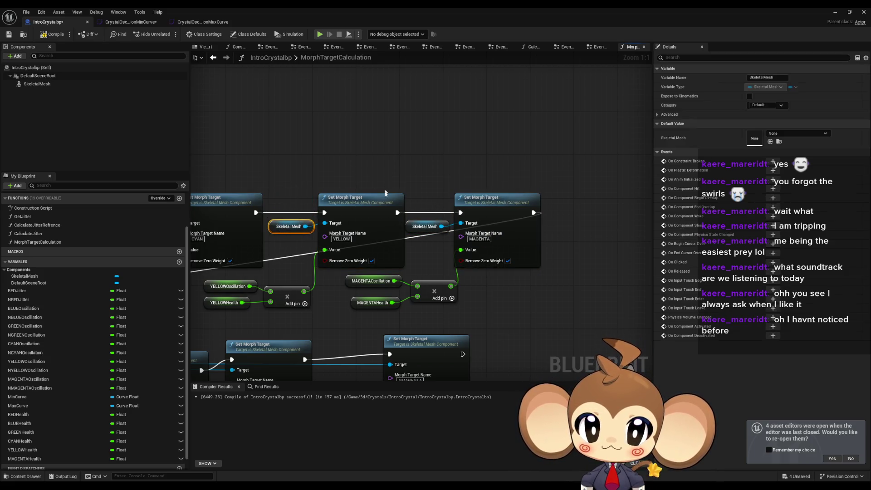
scroll(393, 308, "down", 3)
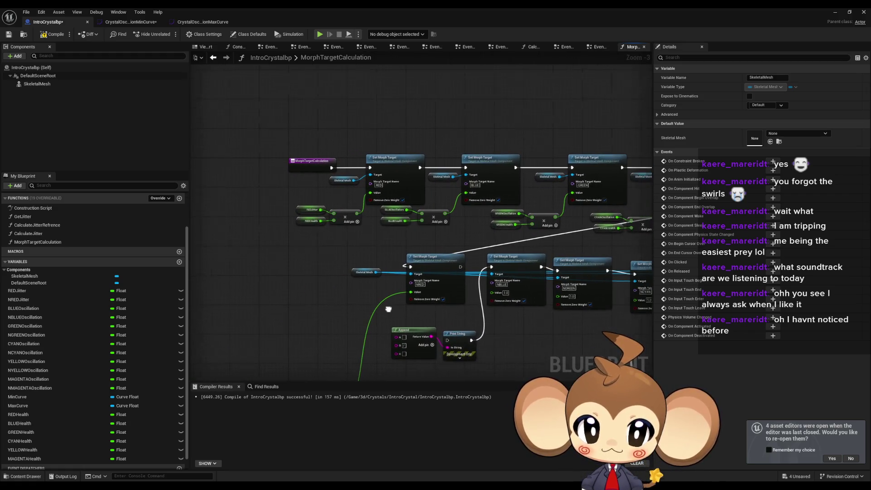
Shift the NRED node and its Skeletal Mesh getter left, then paste a separate getter copy
left_click(416, 275, "ctrl")
left_click_drag(415, 275, 374, 274)
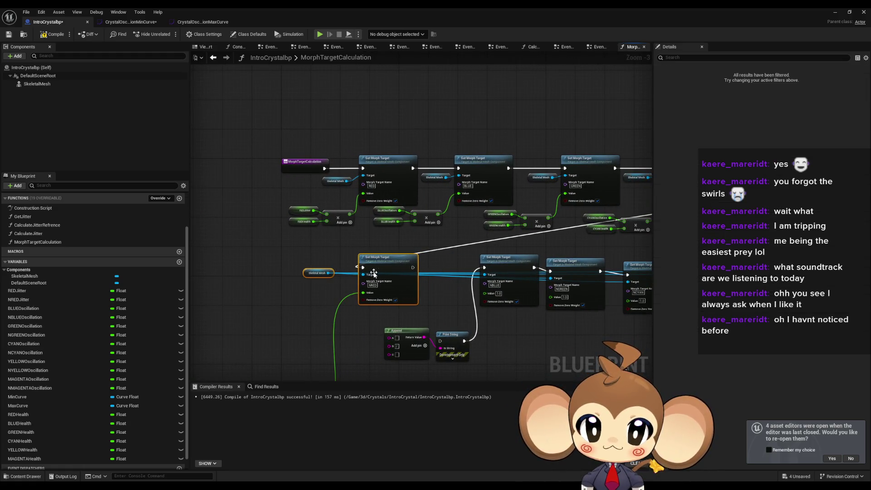
left_click(374, 272, "ctrl")
scroll(300, 280, "up", 3)
left_click_drag(313, 283, 333, 284)
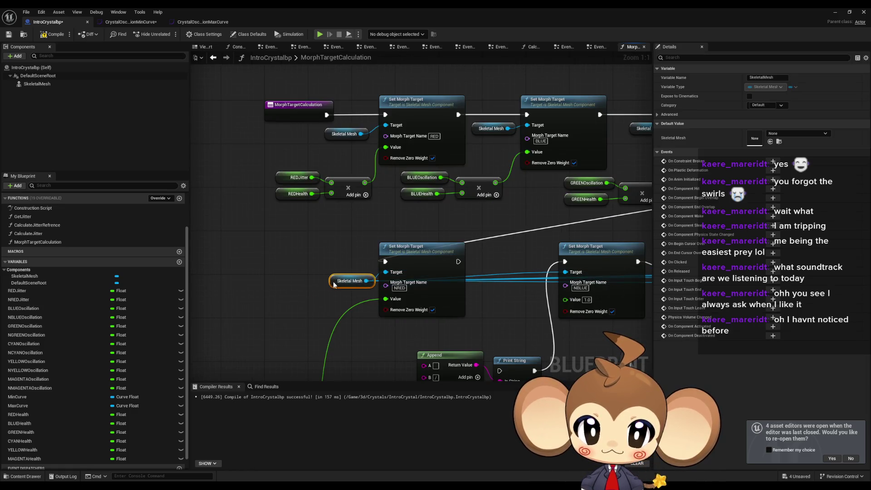
key("ctrl+v")
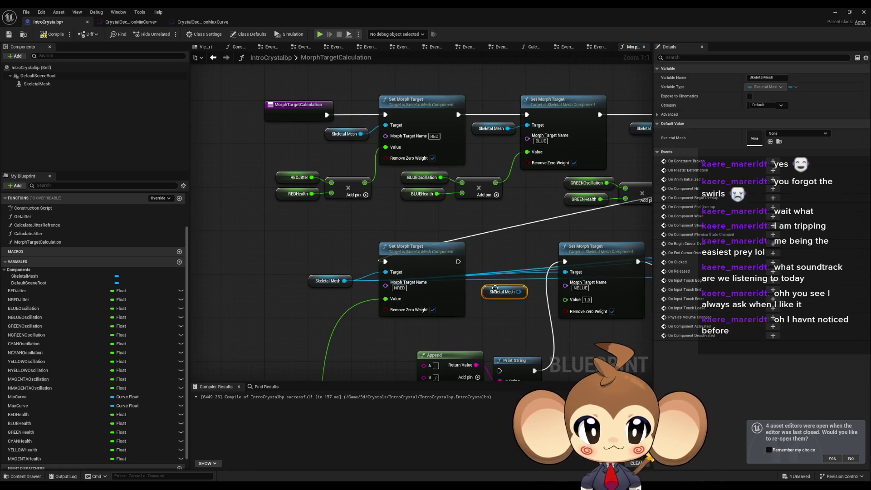
left_click(347, 280, "alt")
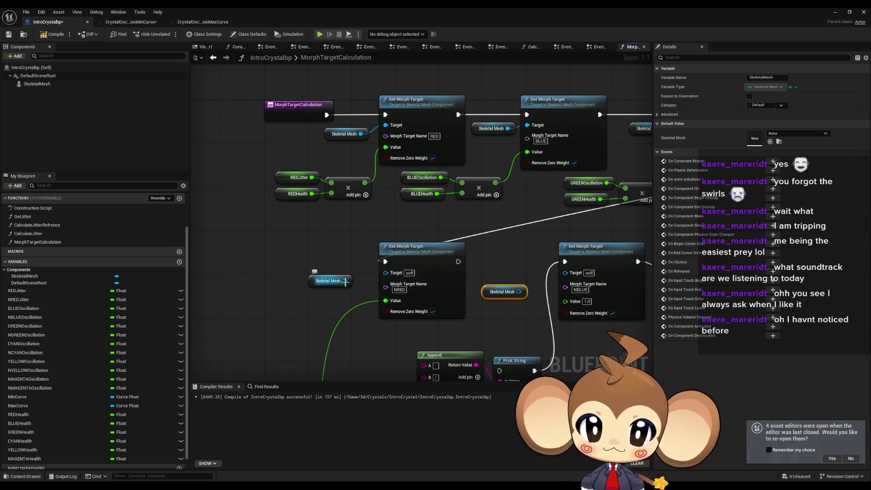
Give NBLUE its own Skeletal Mesh Target, delete Append and Print String, and chain NRED's exec to NBLUE
mouse_move(494, 285)
left_mouse_down()
mouse_move(415, 303)
mouse_move(487, 281)
left_mouse_up()
left_click_drag(521, 256, 510, 257)
left_click_drag(453, 317, 398, 241)
left_click_drag(293, 281, 410, 314)
key("Delete")
mouse_move(324, 194)
left_mouse_down()
mouse_move(399, 199)
mouse_move(318, 193)
mouse_move(390, 202)
mouse_move(419, 193)
left_mouse_up()
Wire pasted Skeletal Mesh getters into the NGREEN, NCYAN, NYELLOW and NMAGENTA Target pins
key("ctrl+v")
left_click_drag(471, 271, 528, 210)
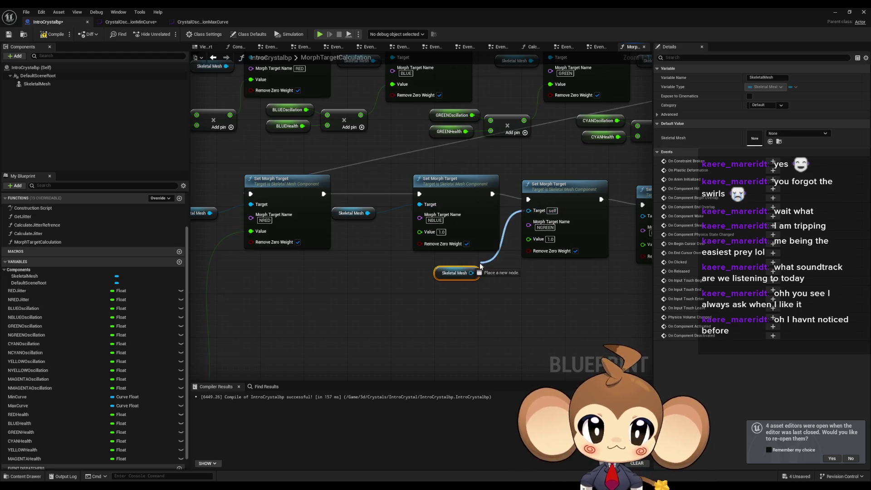
key("ctrl+v")
left_click_drag(383, 301, 457, 232)
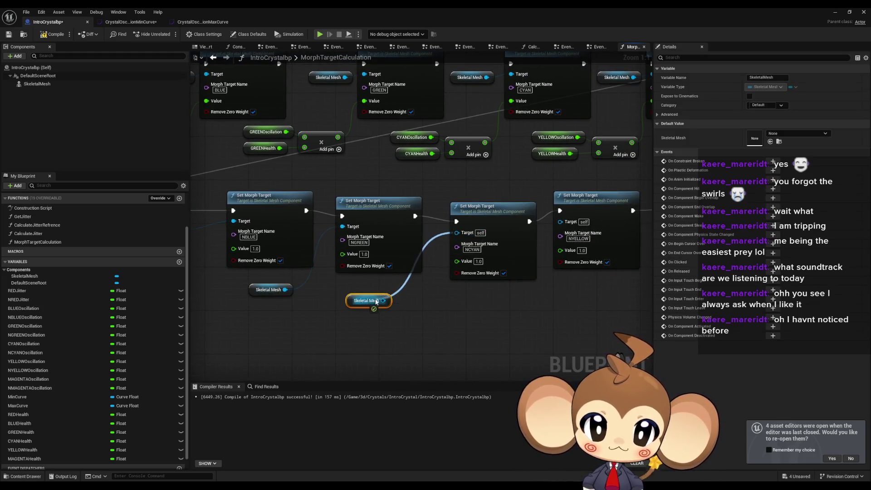
key("ctrl+v")
left_click_drag(424, 301, 481, 222)
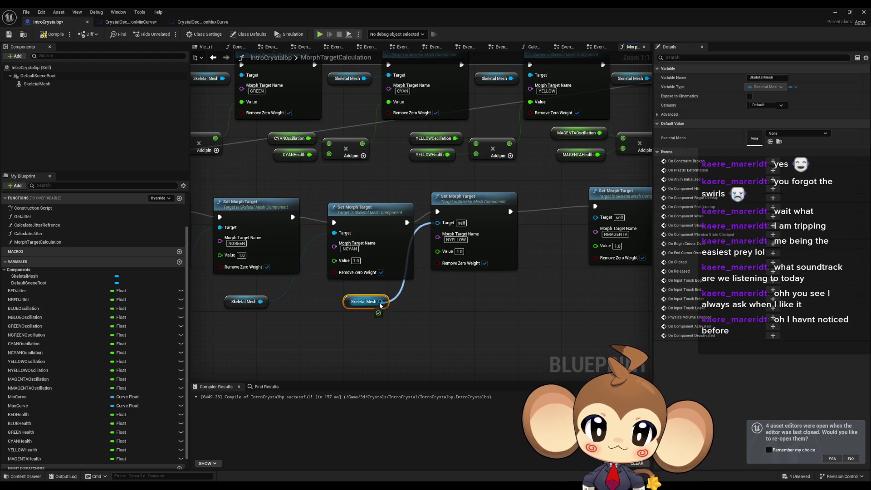
key("ctrl+v")
left_click_drag(420, 305, 516, 227)
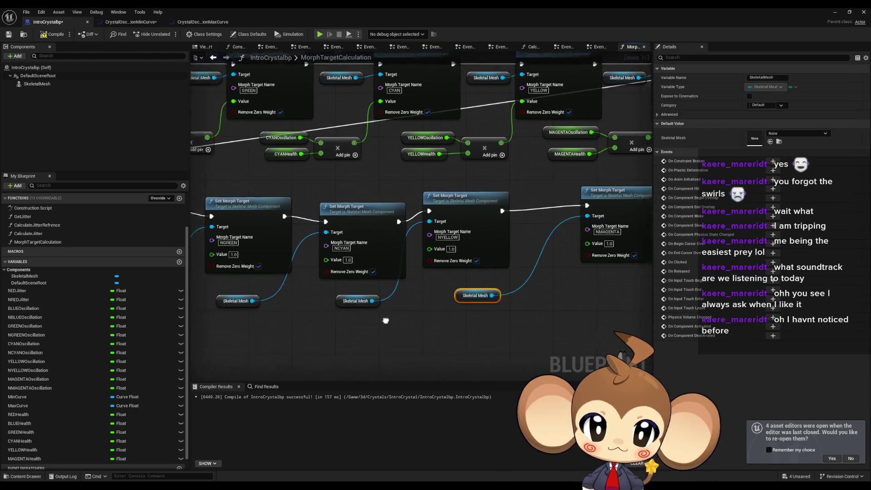
Align the NBLUE, NGREEN and NCYAN nodes with their Skeletal Mesh getters beside them
left_click_drag(455, 246, 426, 237)
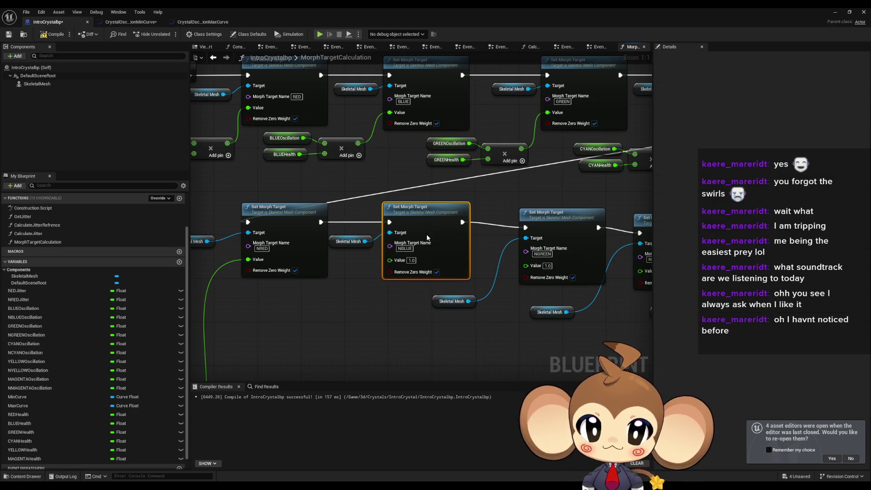
mouse_move(578, 232)
left_mouse_down()
mouse_move(557, 227)
mouse_move(594, 232)
left_mouse_up()
left_click_drag(454, 300, 488, 246)
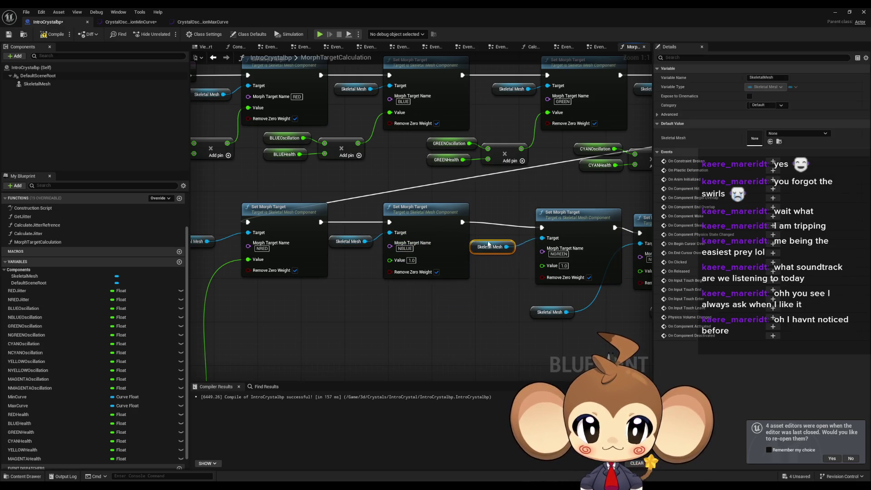
left_click_drag(579, 216, 563, 216)
mouse_move(510, 236)
left_mouse_down()
mouse_move(488, 235)
mouse_move(499, 235)
left_mouse_up()
left_click_drag(342, 318, 409, 255)
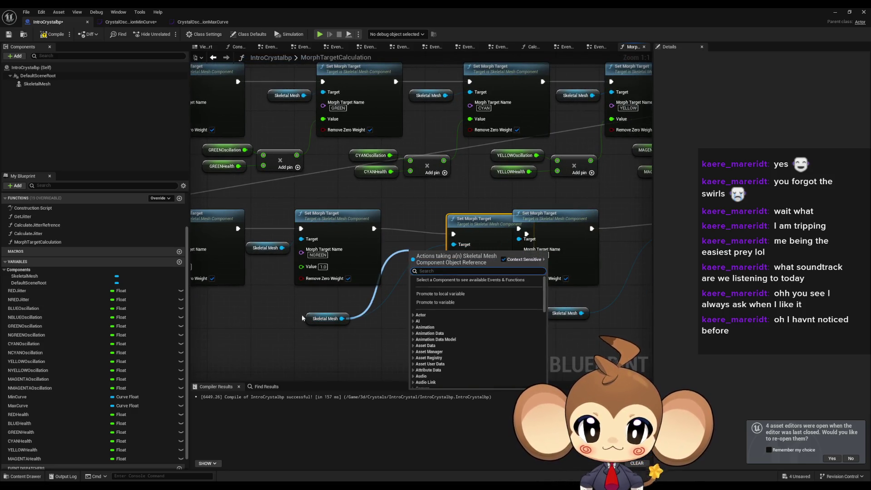
left_click_drag(312, 319, 408, 259)
left_click_drag(485, 224, 311, 225)
Align the NYELLOW and NMAGENTA nodes into the row with their Skeletal Mesh getters alongside
left_click_drag(377, 219, 454, 223)
left_click_drag(262, 320, 367, 278)
left_click_drag(458, 216, 447, 217)
left_click_drag(544, 211, 625, 206)
left_click_drag(400, 316, 428, 310)
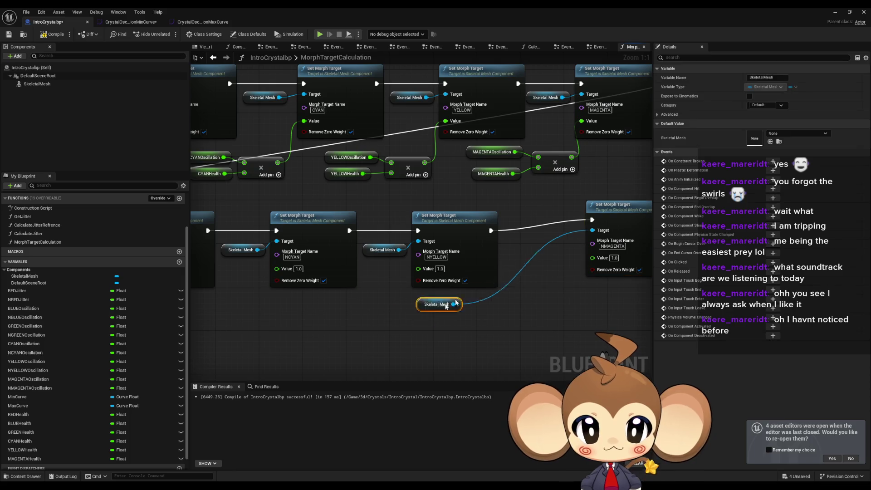
left_click_drag(612, 205, 582, 207)
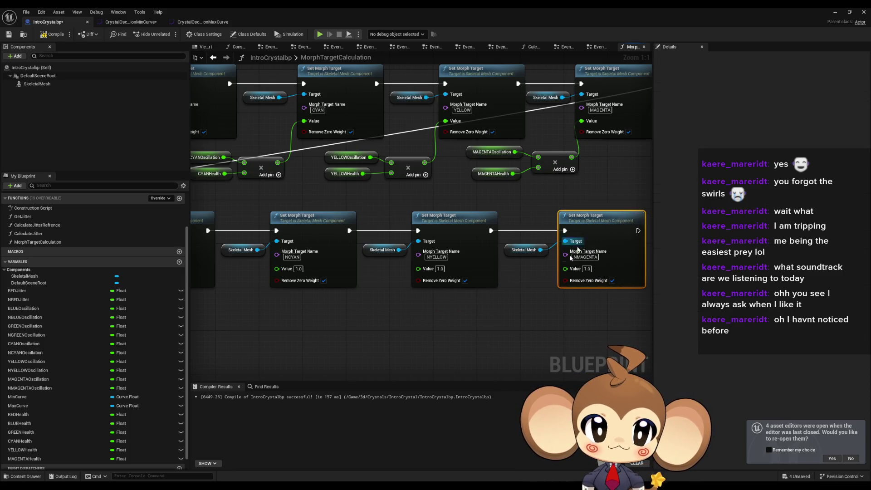
Move the NREDJitter, NREDHealth and Add nodes up beside the NRED node
scroll(403, 292, "down", 3)
left_click_drag(404, 291, 610, 228)
mouse_move(383, 313)
left_mouse_down()
mouse_move(450, 340)
mouse_move(472, 211)
left_mouse_up()
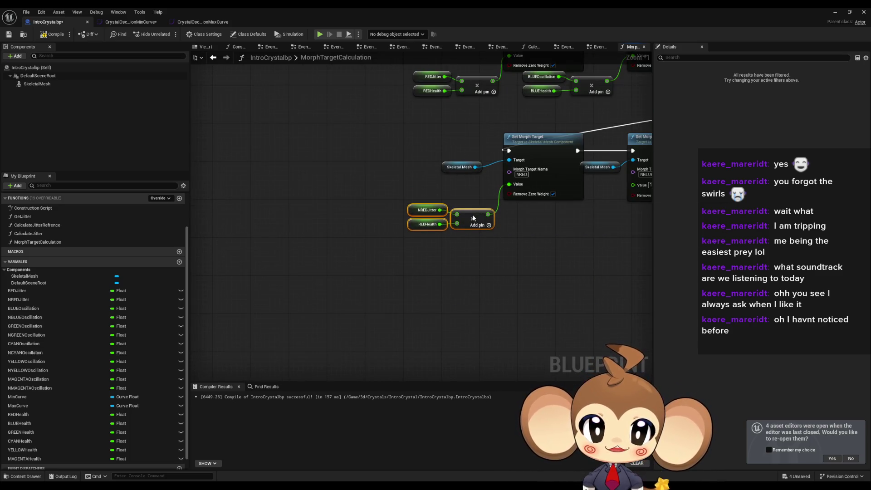
Place NBLUEOscillation and NGREENOscillation getters below the lower morph row
scroll(568, 219, "up", 3)
left_click_drag(568, 219, 395, 252)
left_click(397, 257)
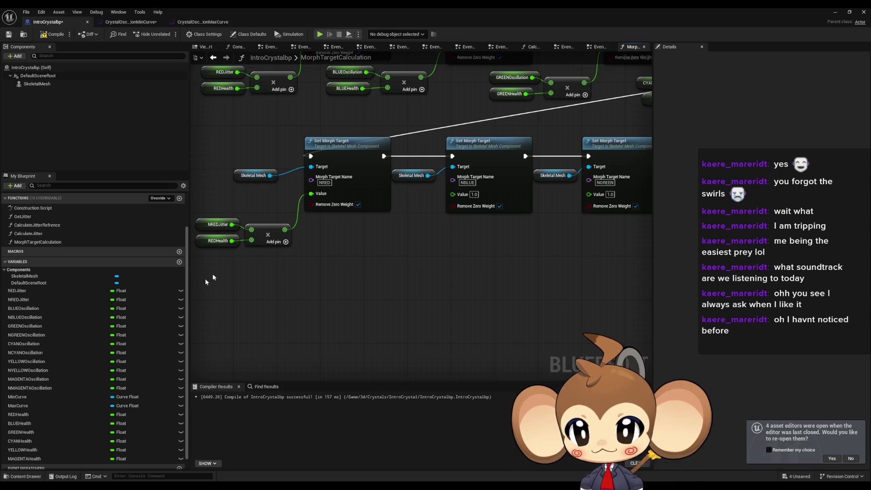
mouse_move(31, 316)
left_mouse_down()
mouse_move(314, 270)
mouse_move(366, 224)
left_mouse_up()
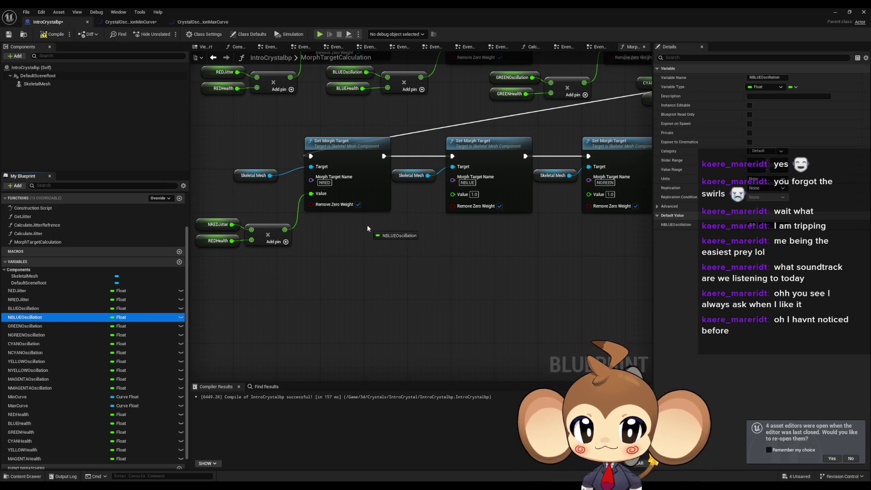
left_click(33, 332)
left_click_drag(33, 333, 517, 229)
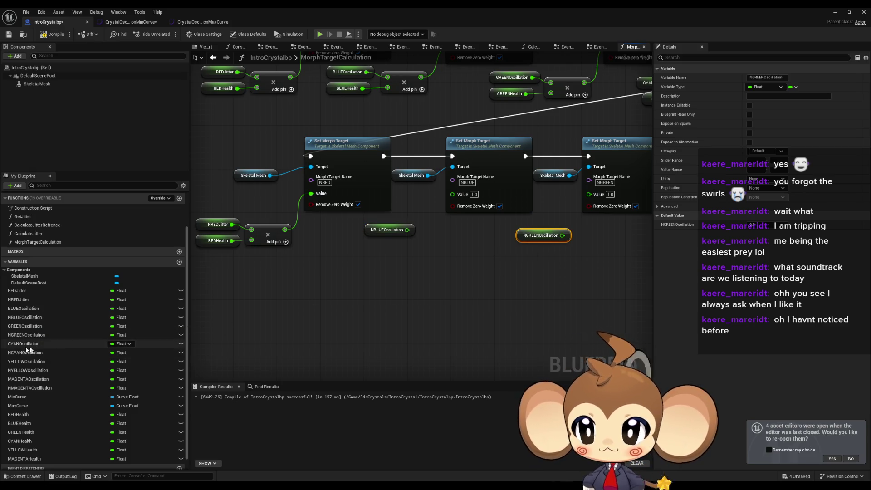
Place NCYANOscillation, NYELLOWOscillation and NMAGENTAOscillation getters below their morph nodes
left_click_drag(25, 353, 642, 247)
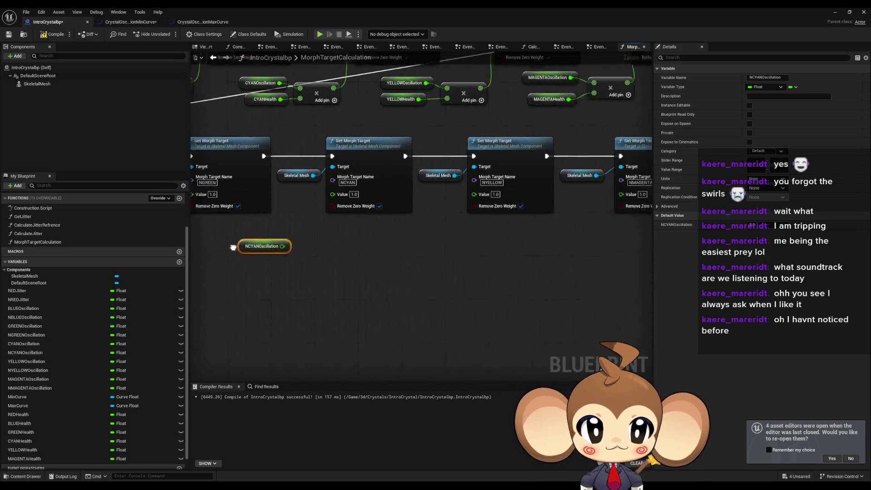
left_click(52, 353)
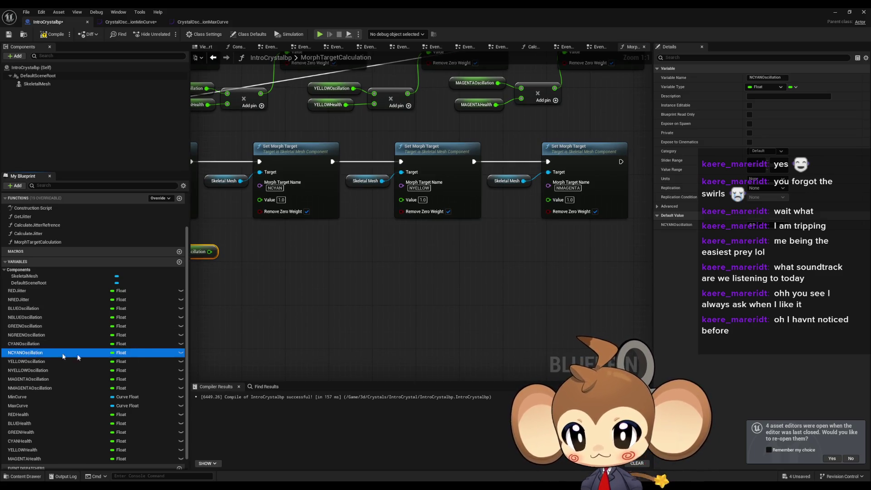
mouse_move(38, 350)
left_mouse_down()
mouse_move(294, 305)
mouse_move(304, 276)
left_mouse_up()
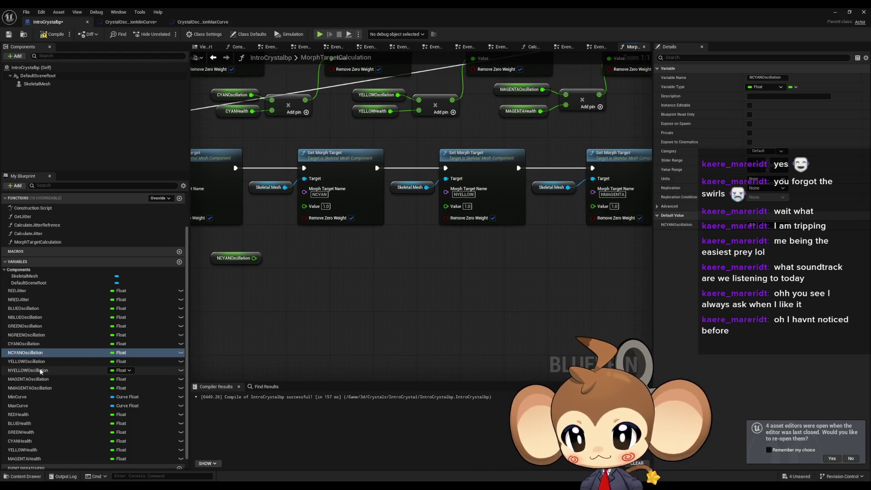
left_click_drag(27, 370, 455, 262)
left_click_drag(360, 253, 360, 254)
mouse_move(27, 387)
left_mouse_down()
mouse_move(534, 276)
mouse_move(427, 259)
mouse_move(590, 263)
left_mouse_up()
Copy the Add node beside MAGENTAHealth and drop the copy under the lower row
left_click(619, 99)
key("ctrl+c")
key("ctrl+v")
mouse_move(426, 286)
left_mouse_down()
mouse_move(494, 255)
mouse_move(526, 266)
left_mouse_up()
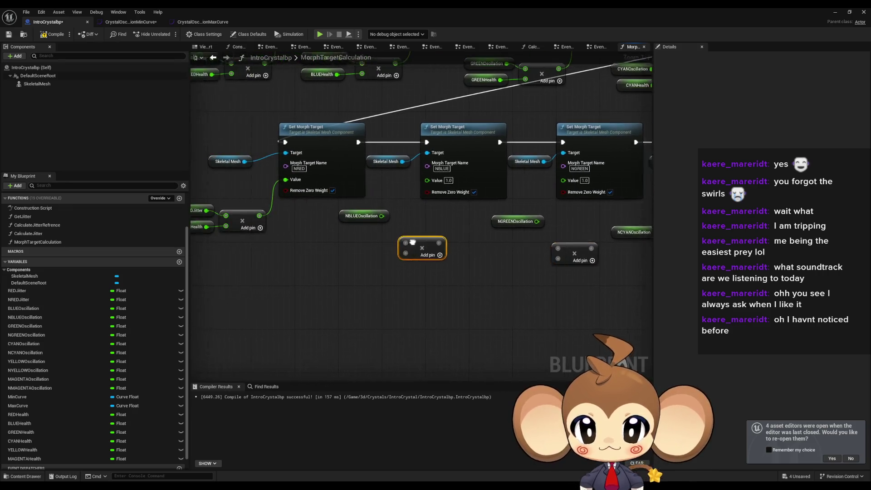